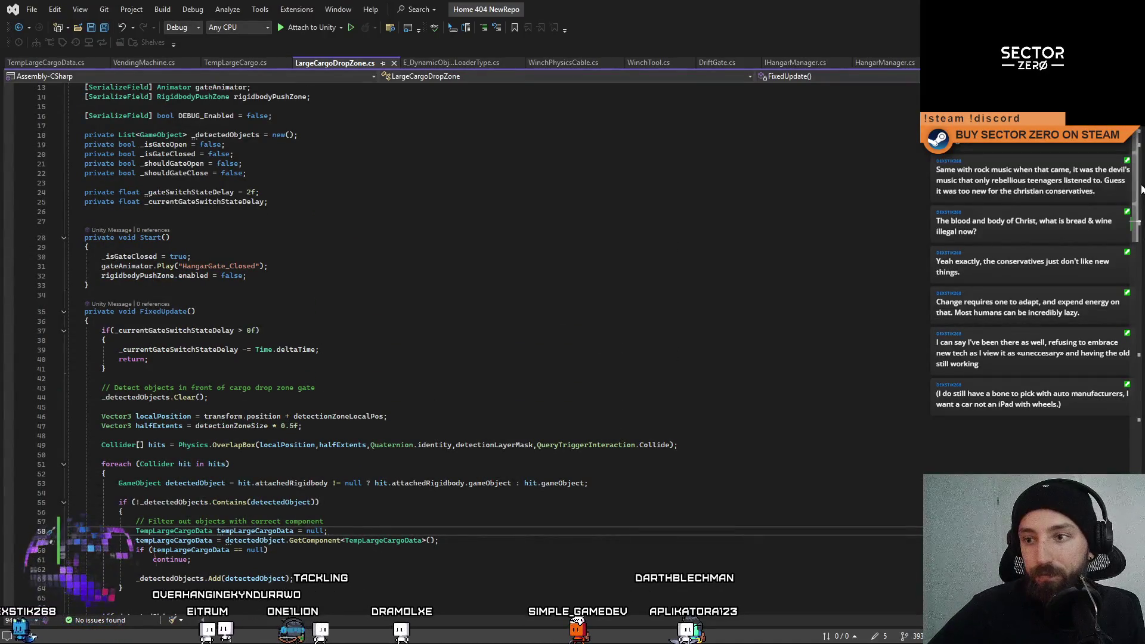
pyautogui.scroll(4, 417, 298)
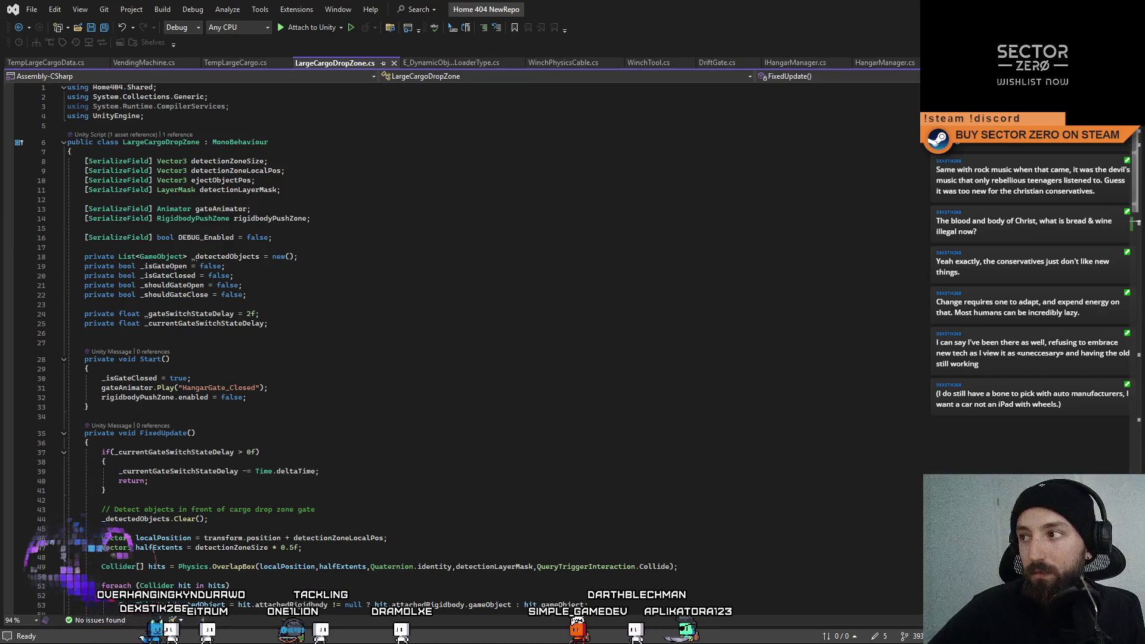
# Review the FixedUpdate delay return and OverlapBox detection code in the script.
pyautogui.moveTo(1136, 136); pyautogui.dragTo(1140, 183)
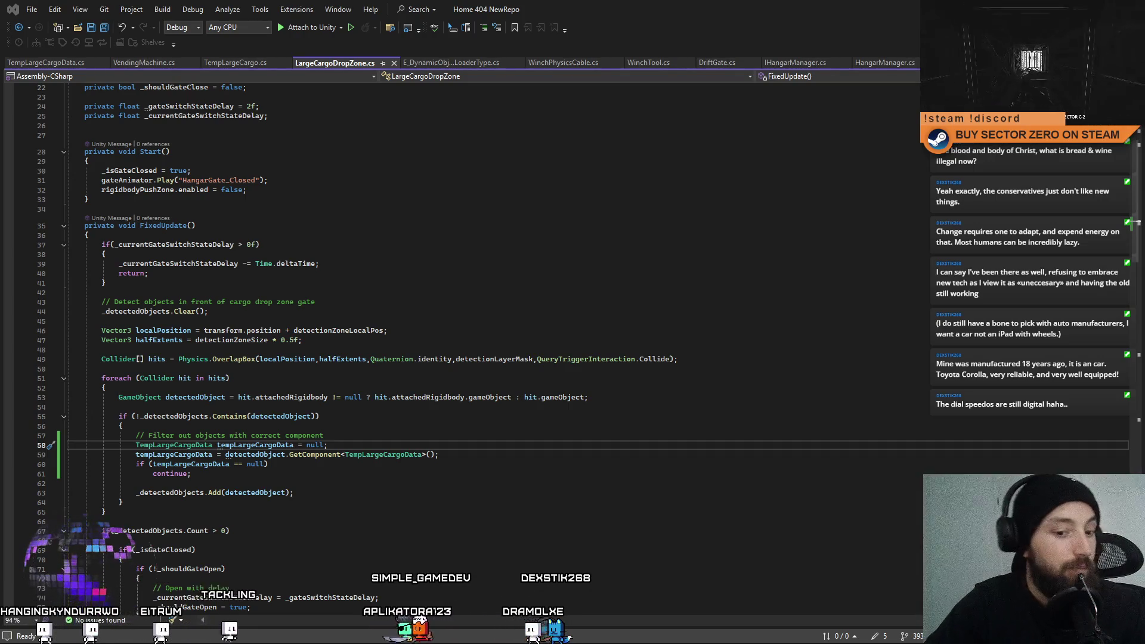
pyautogui.click(446, 274)
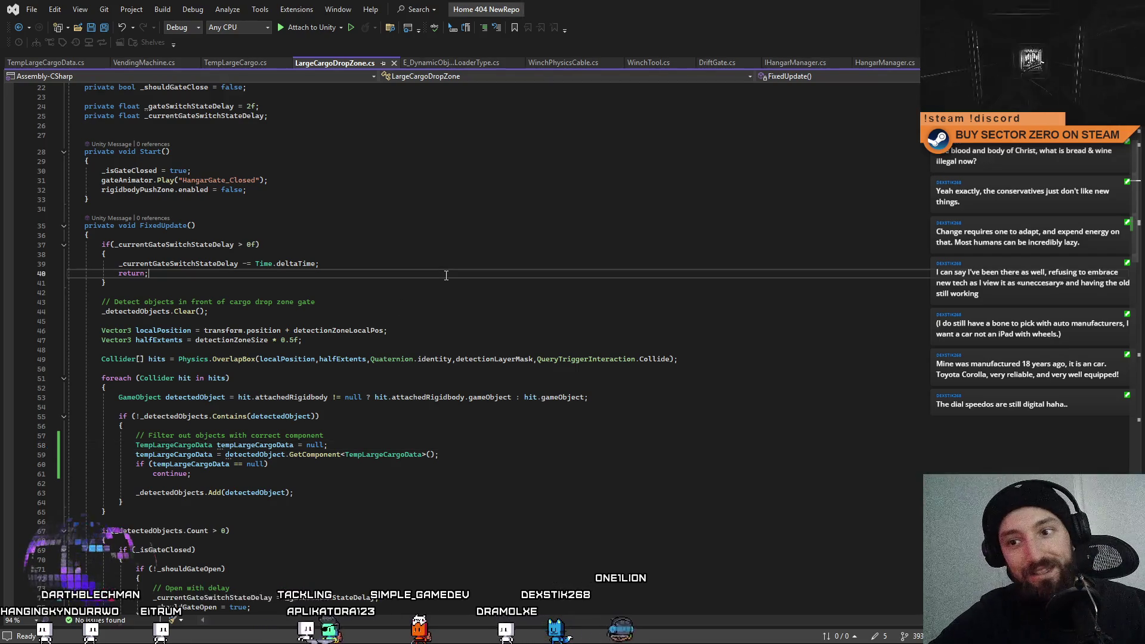
pyautogui.click(696, 369)
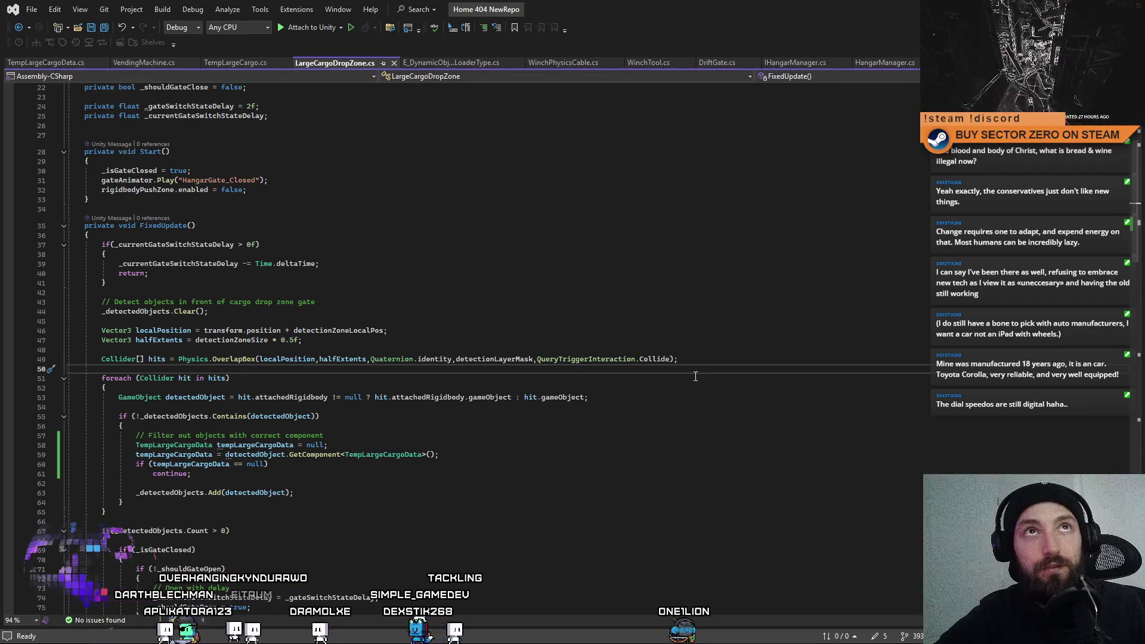
pyautogui.scroll(-2, 1134, 205)
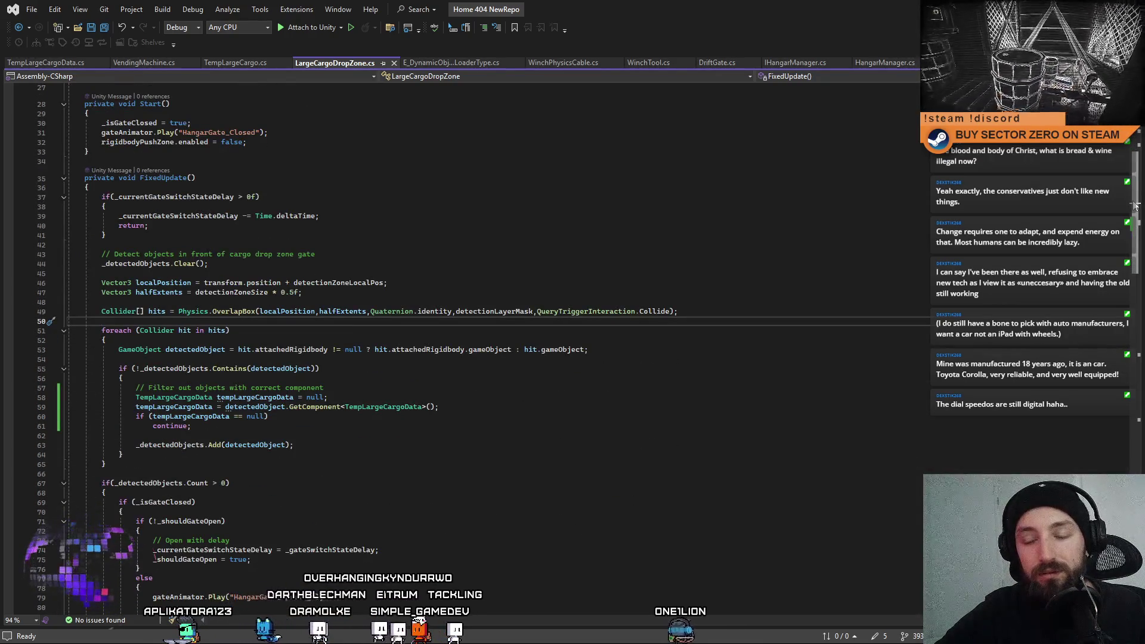
pyautogui.scroll(8, 1134, 205)
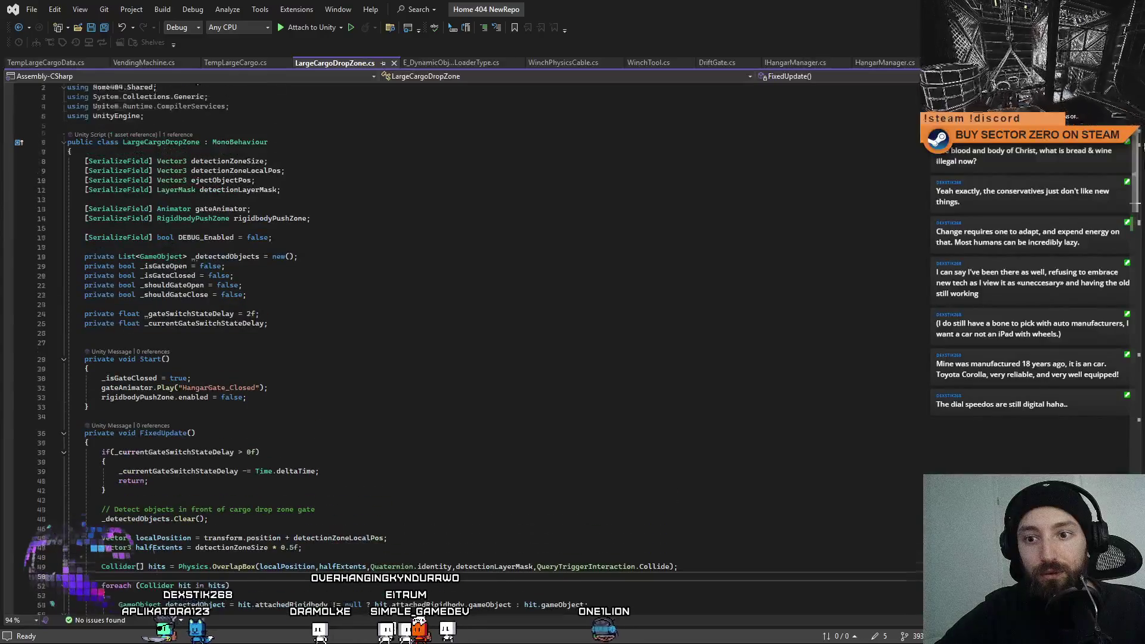
pyautogui.scroll(-8, 1142, 144)
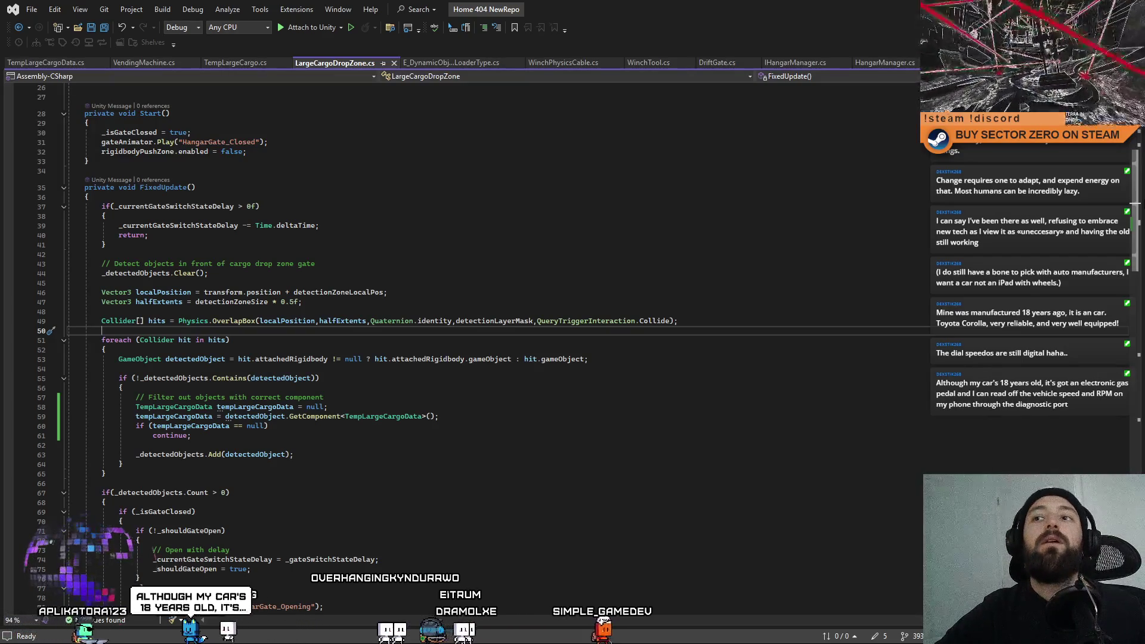
pyautogui.scroll(-20, 1106, 419)
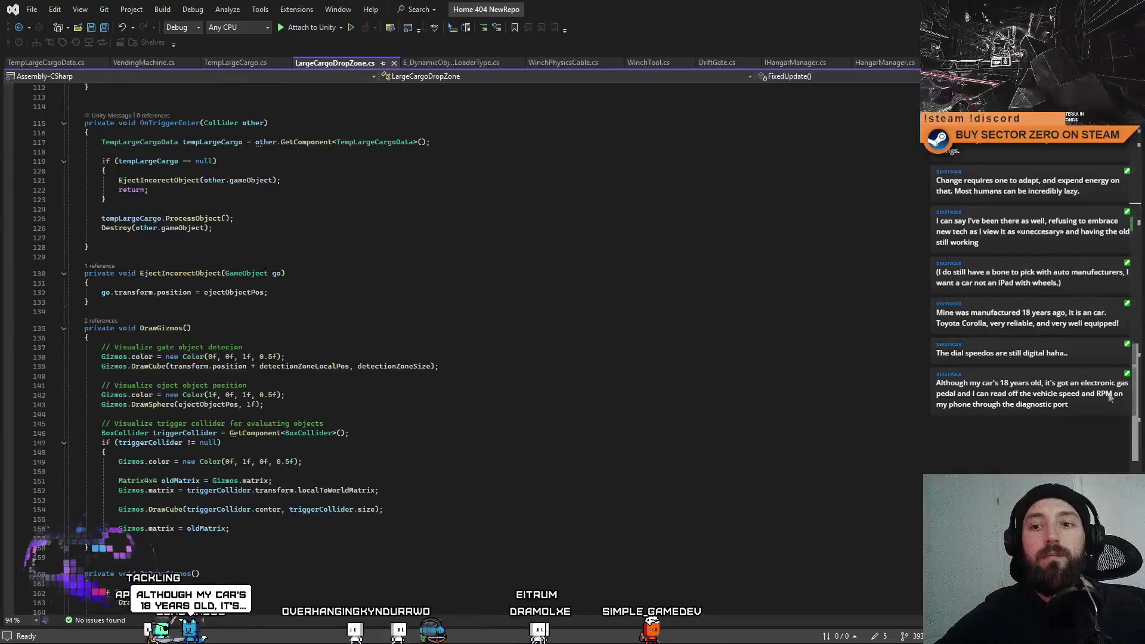
pyautogui.scroll(5, 1105, 419)
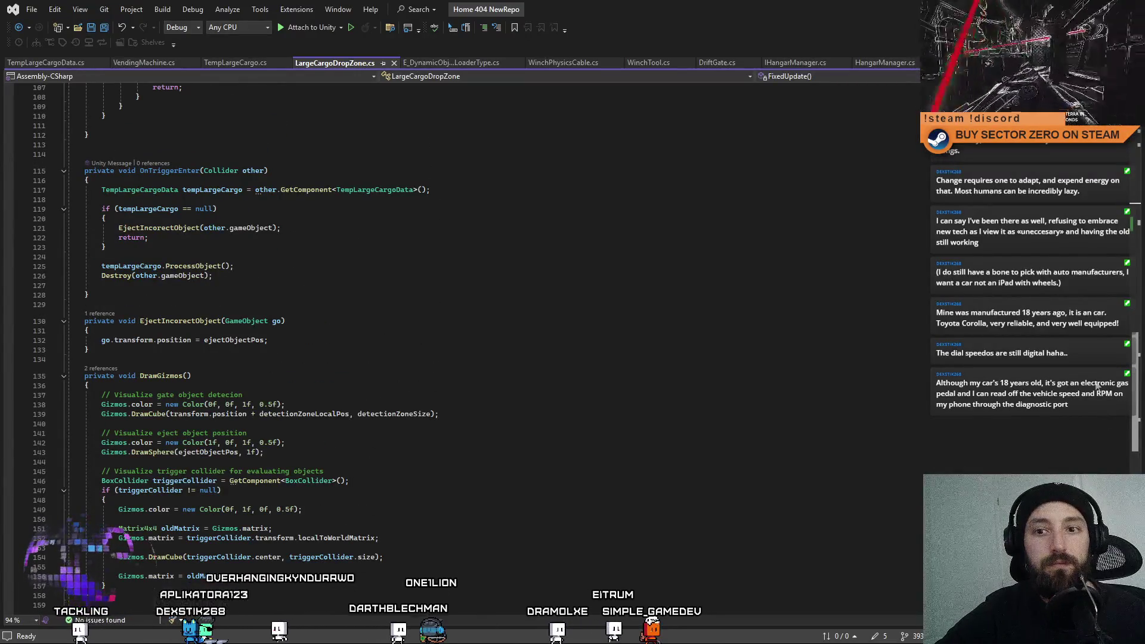
pyautogui.scroll(20, 1096, 386)
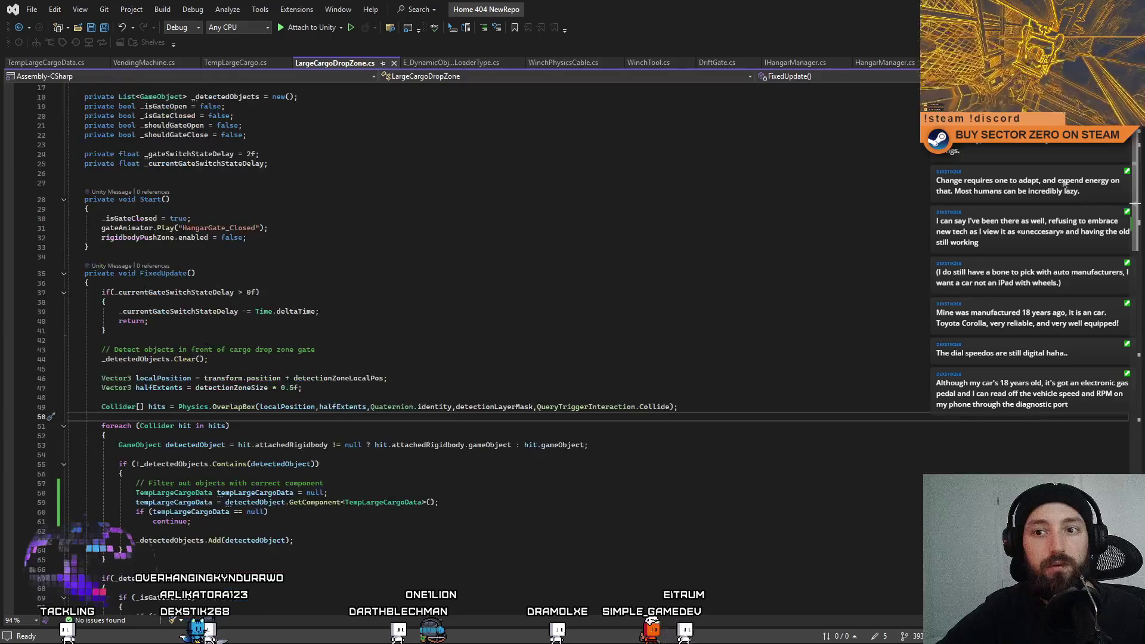
pyautogui.scroll(-20, 1088, 387)
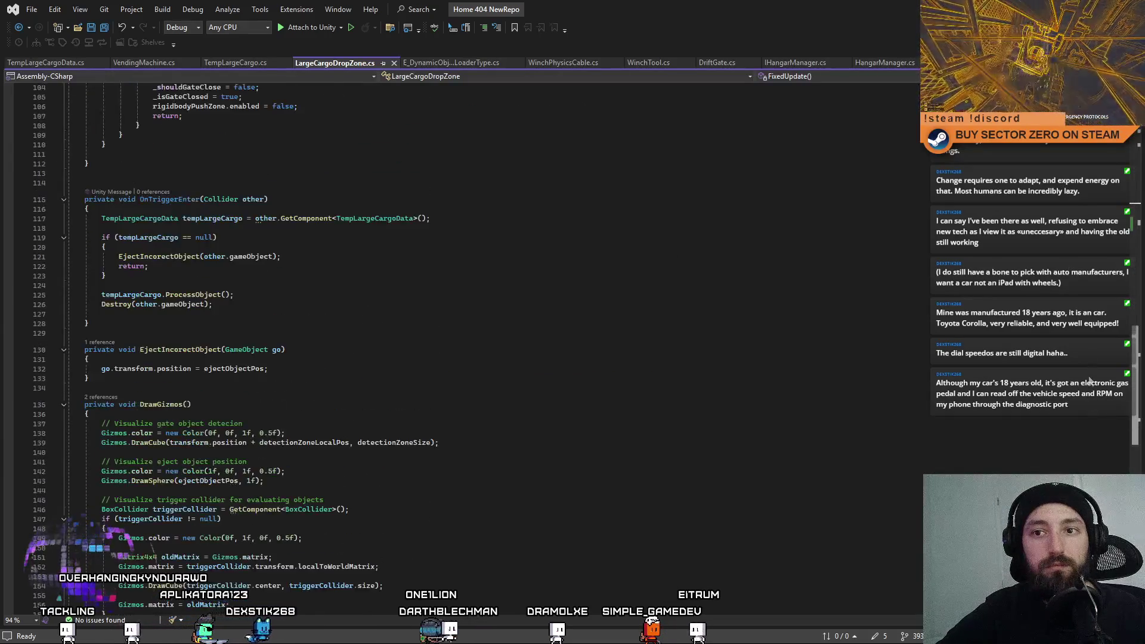
# Highlight every use of tempLargeCargo and find its declaration on line 117.
pyautogui.click(217, 218)
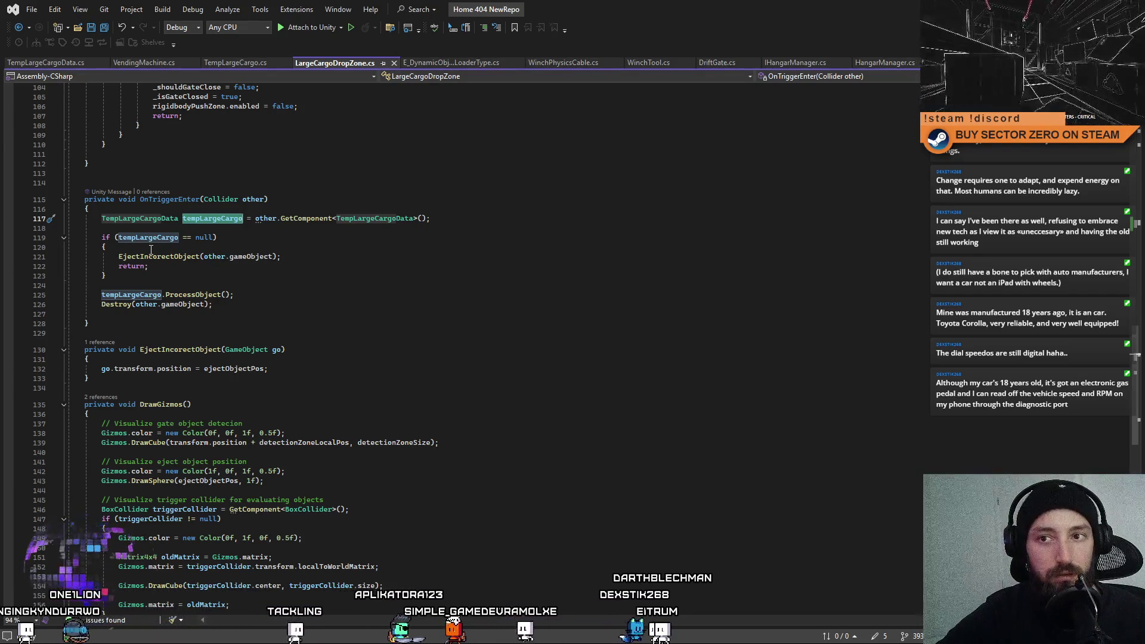
pyautogui.doubleClick(139, 219)
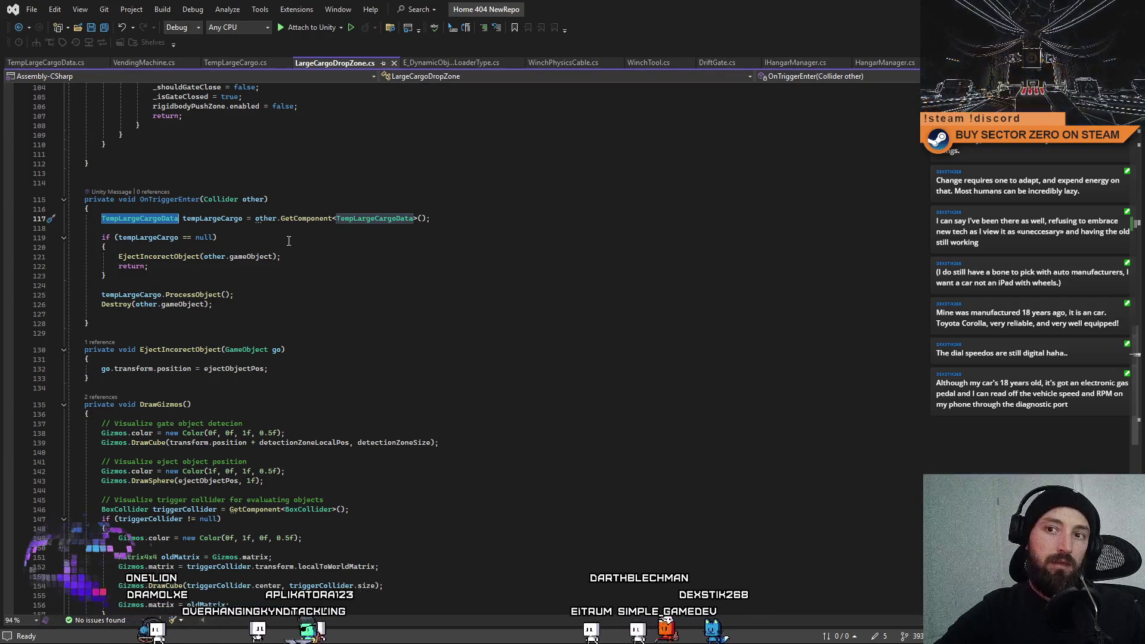
pyautogui.doubleClick(134, 238)
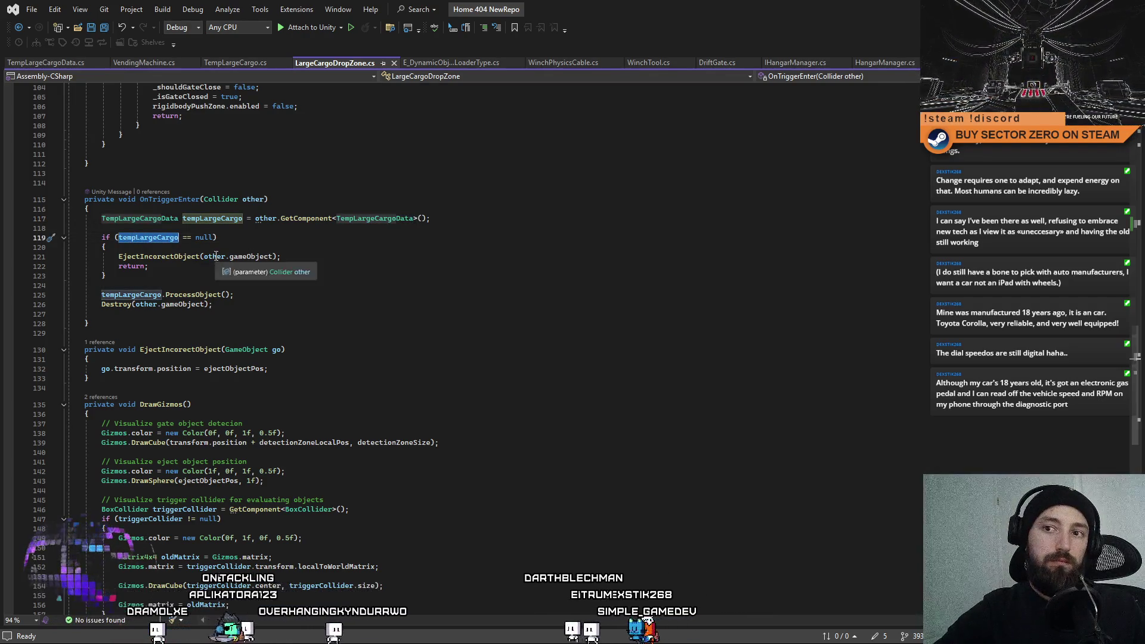
pyautogui.click(317, 249)
pyautogui.click(214, 221)
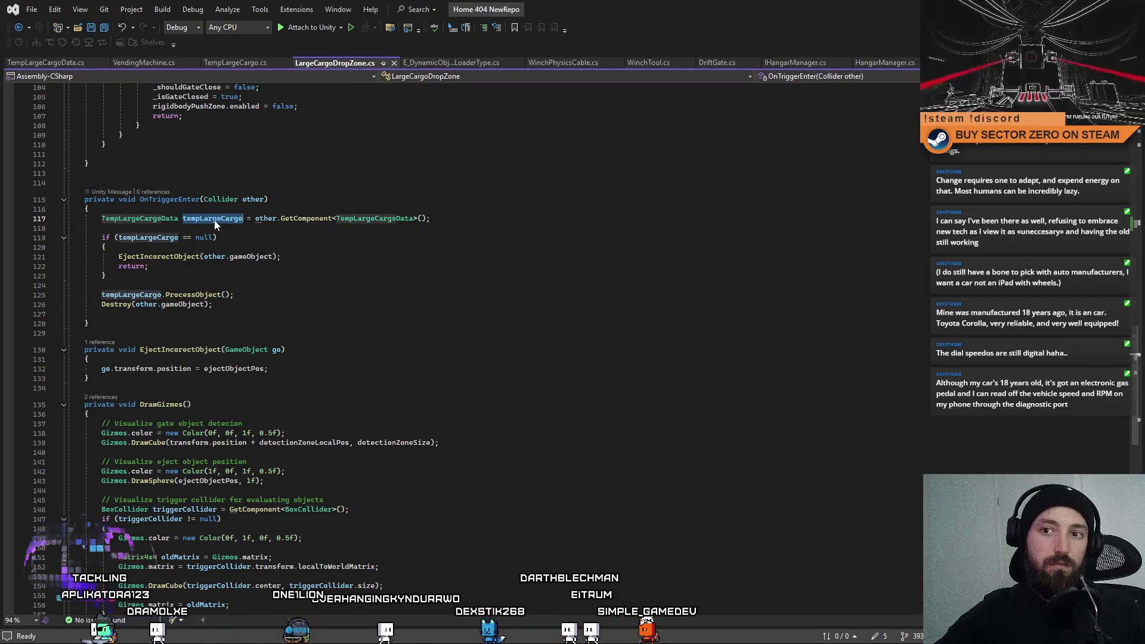
pyautogui.click(294, 225)
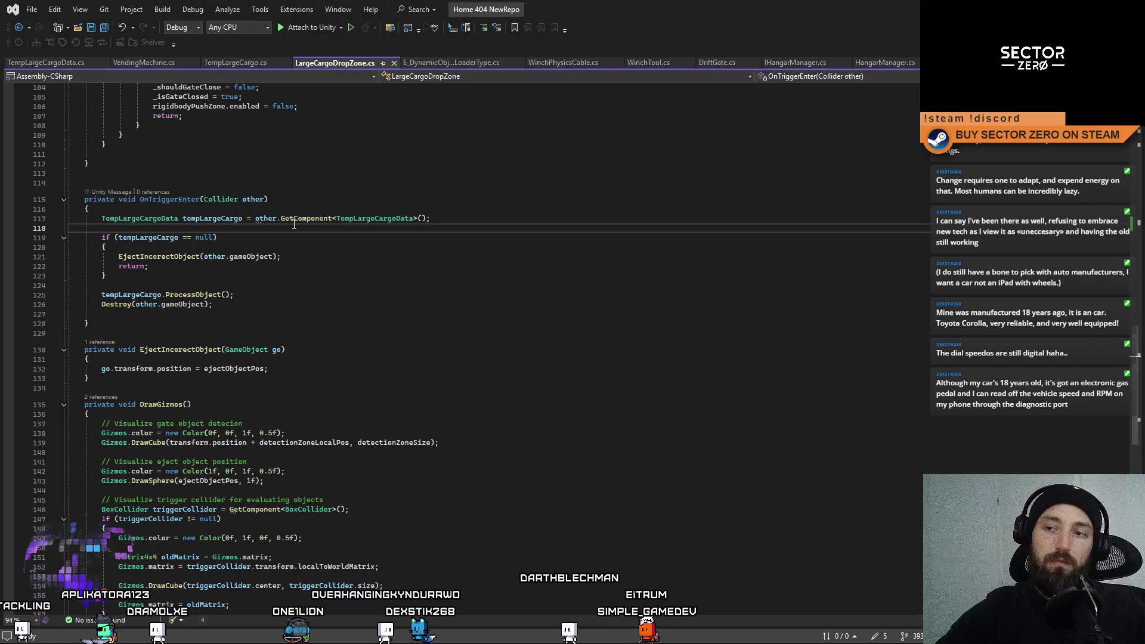
# Initialise tempLargeCargo to null, assign GetComponent on line 118, and save the script.
pyautogui.click(256, 218)
pyautogui.write('null;')
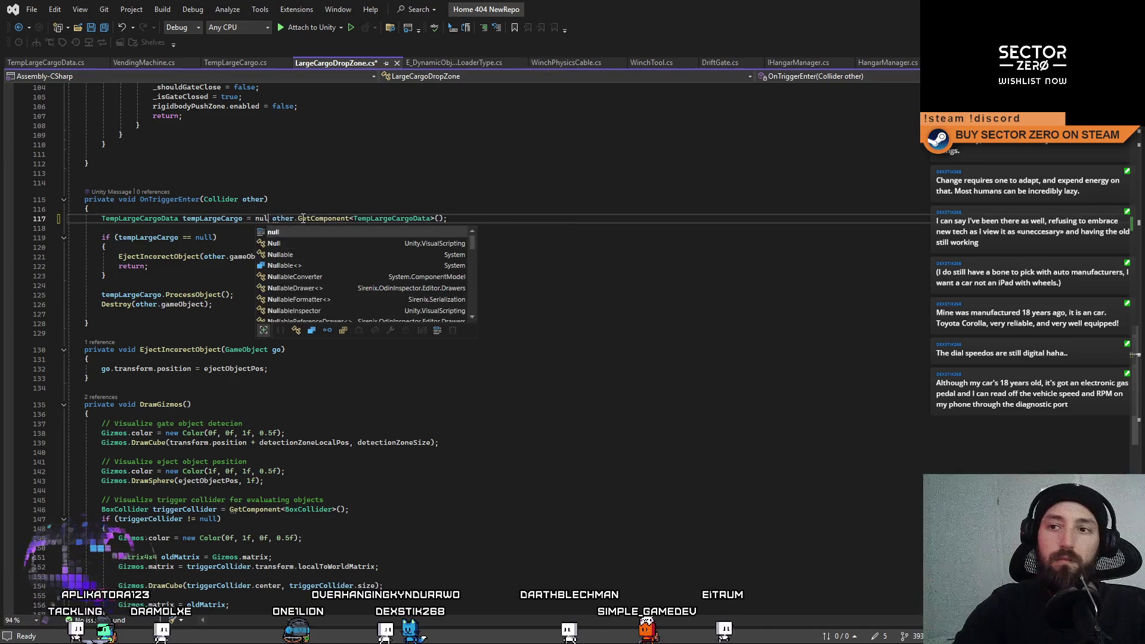
pyautogui.press('Return')
pyautogui.click(231, 219)
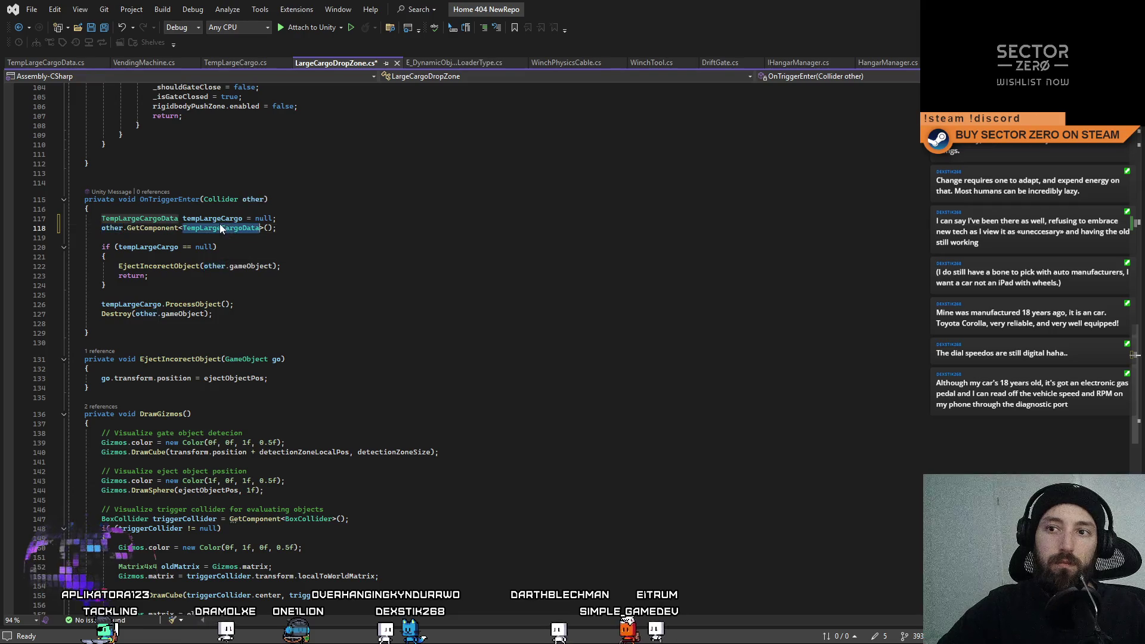
pyautogui.press('Down')
pyautogui.press('Home')
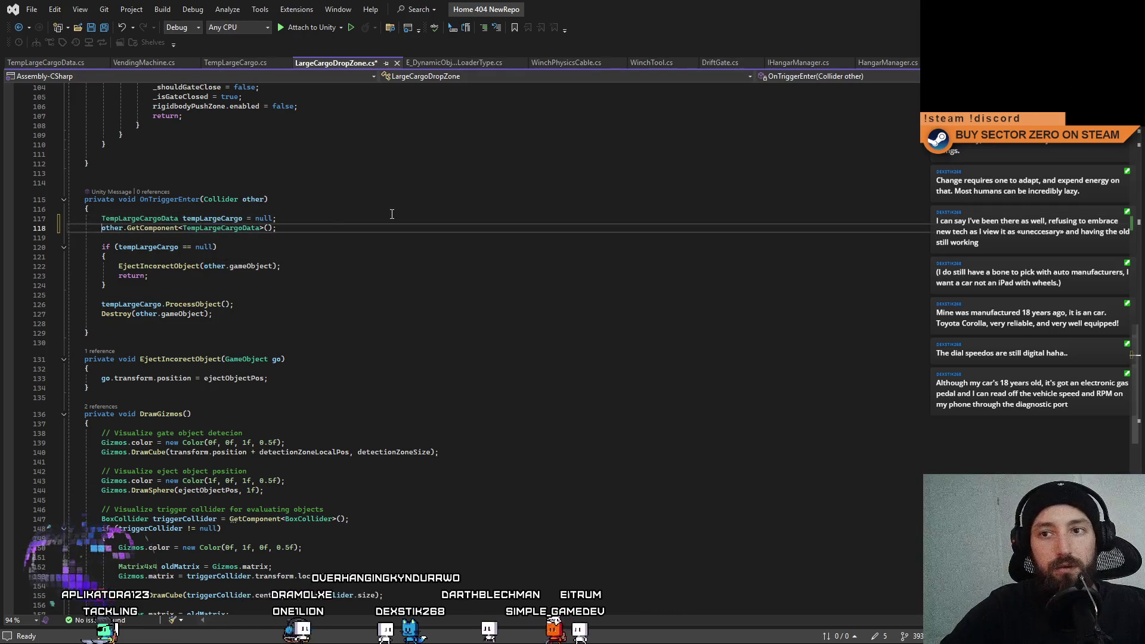
pyautogui.write('tempLargeCargo =')
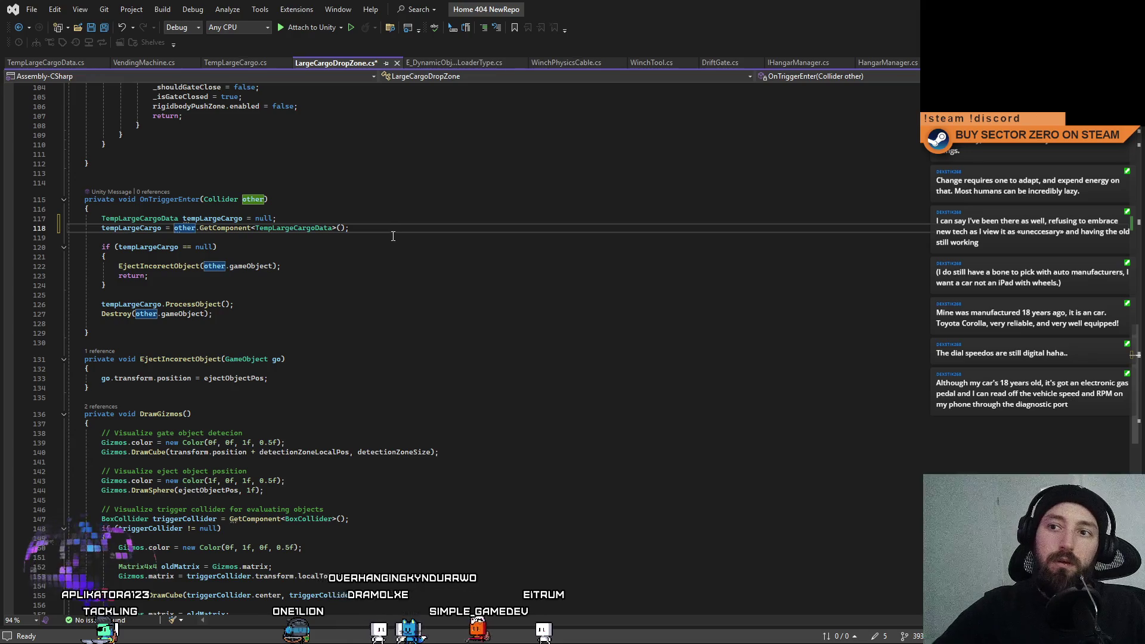
pyautogui.hotkey('ctrl', 's')
# Inspect the EjectIncorectObject call on line 122 and its method definition.
pyautogui.click(418, 266)
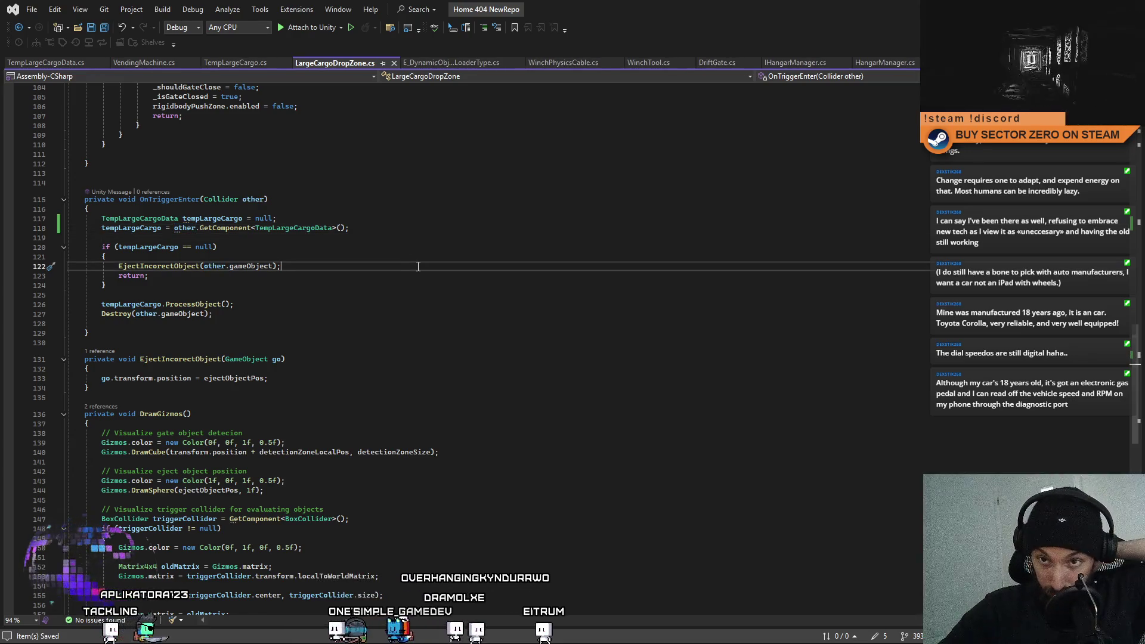
pyautogui.click(174, 267)
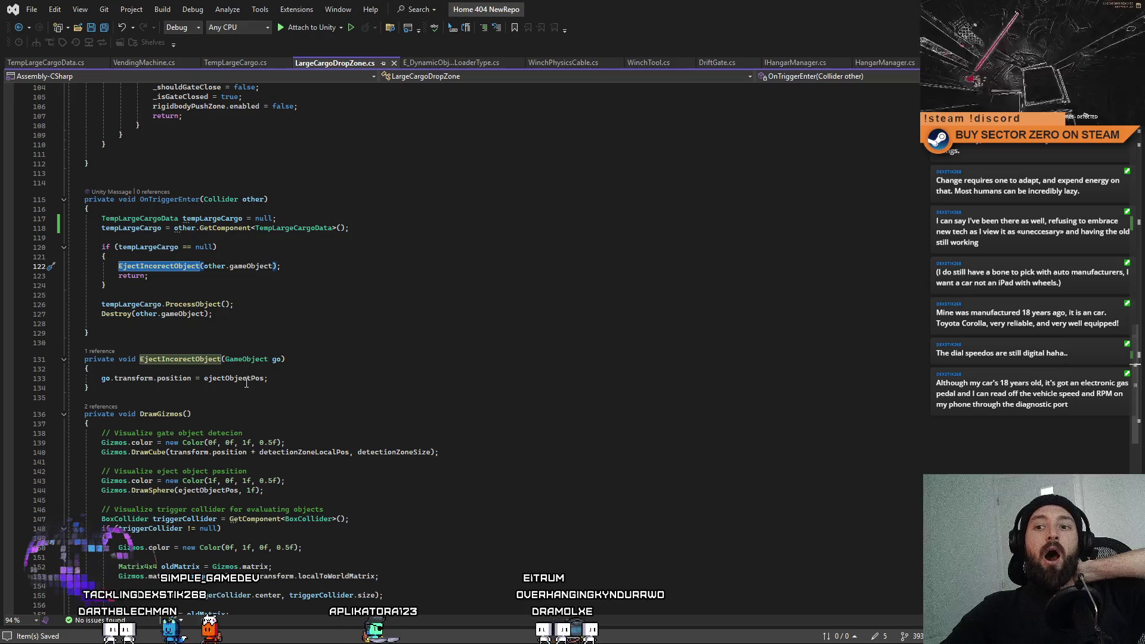
pyautogui.click(422, 378)
pyautogui.press('Up')
pyautogui.press('Up')
pyautogui.click(437, 398)
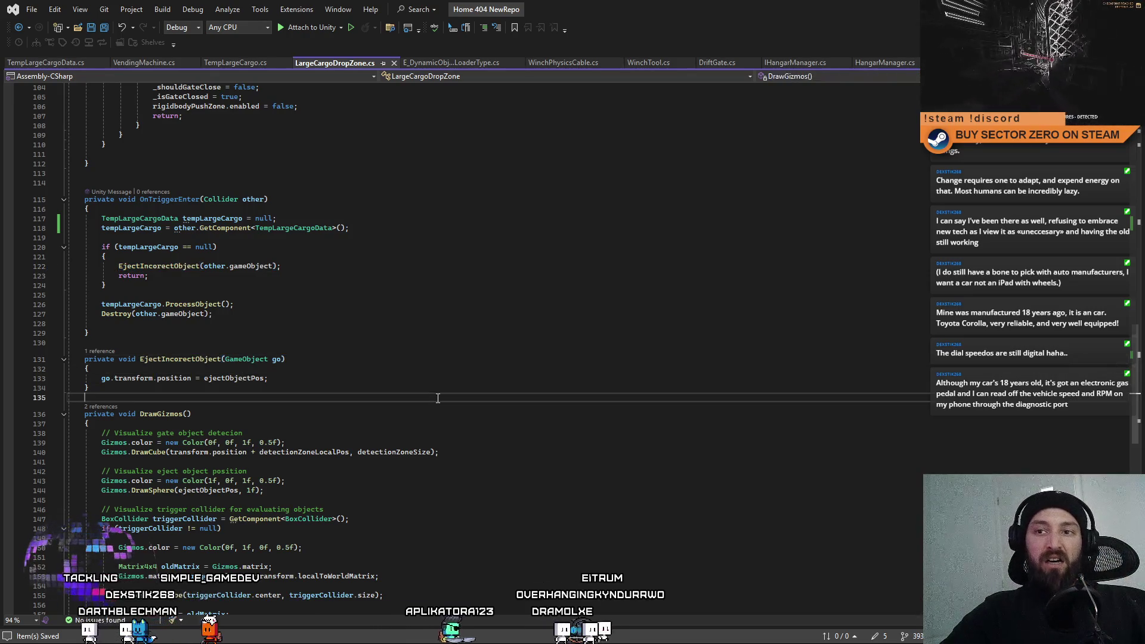
pyautogui.hotkey('alt', 'Tab')
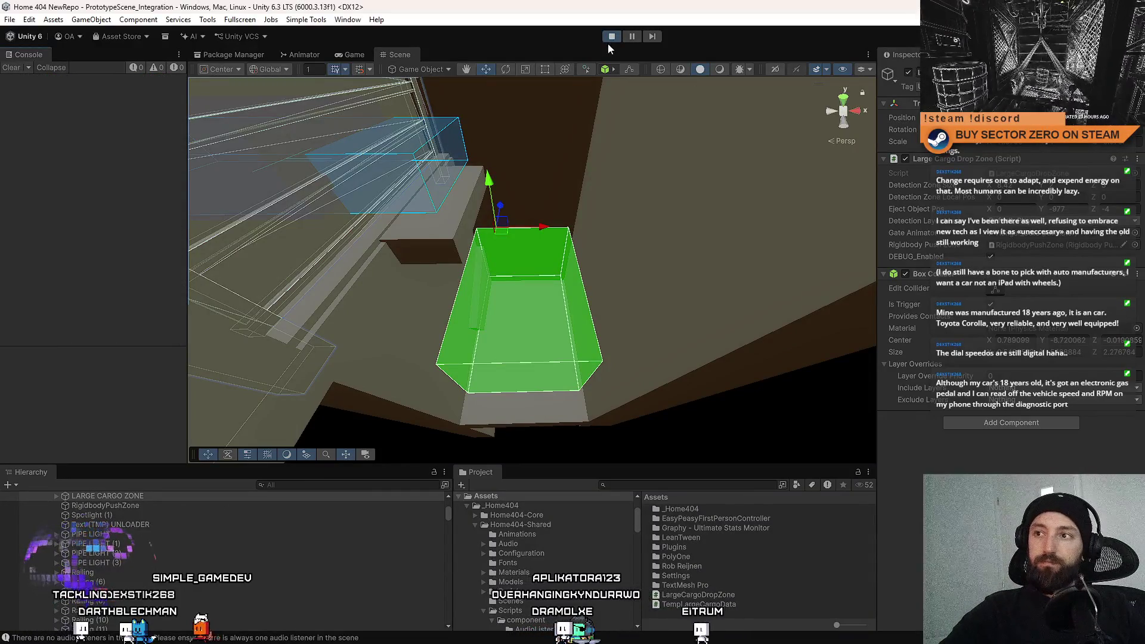
# Stop and re-enter play mode so the updated script runs and the Drift Miners menu appears.
pyautogui.click(610, 37)
pyautogui.click(610, 37)
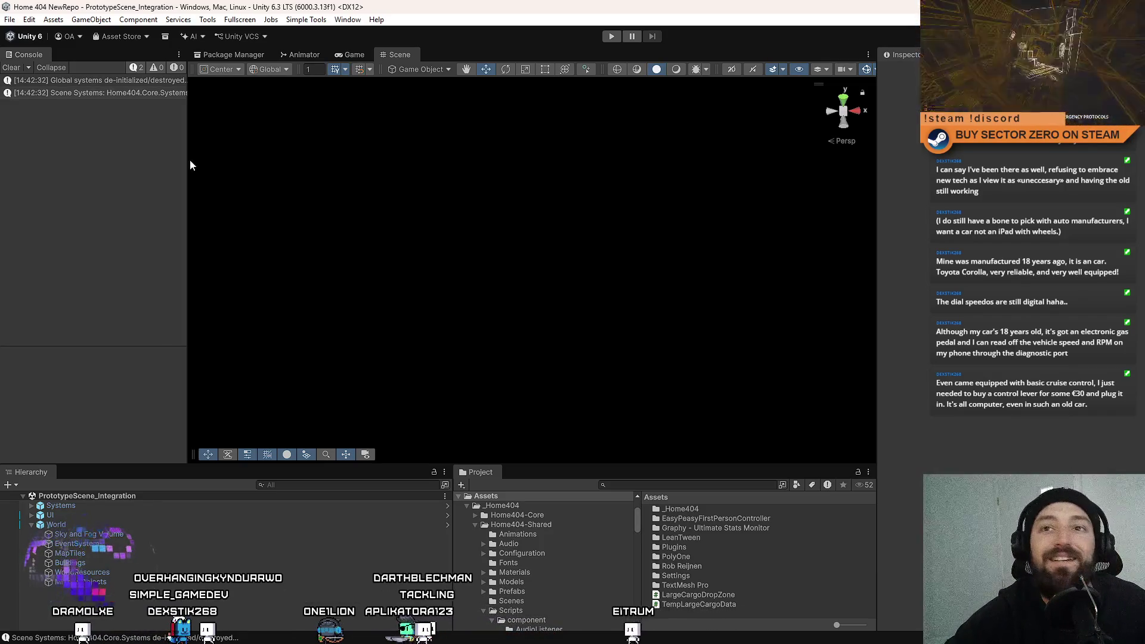
pyautogui.click(611, 37)
pyautogui.click(609, 37)
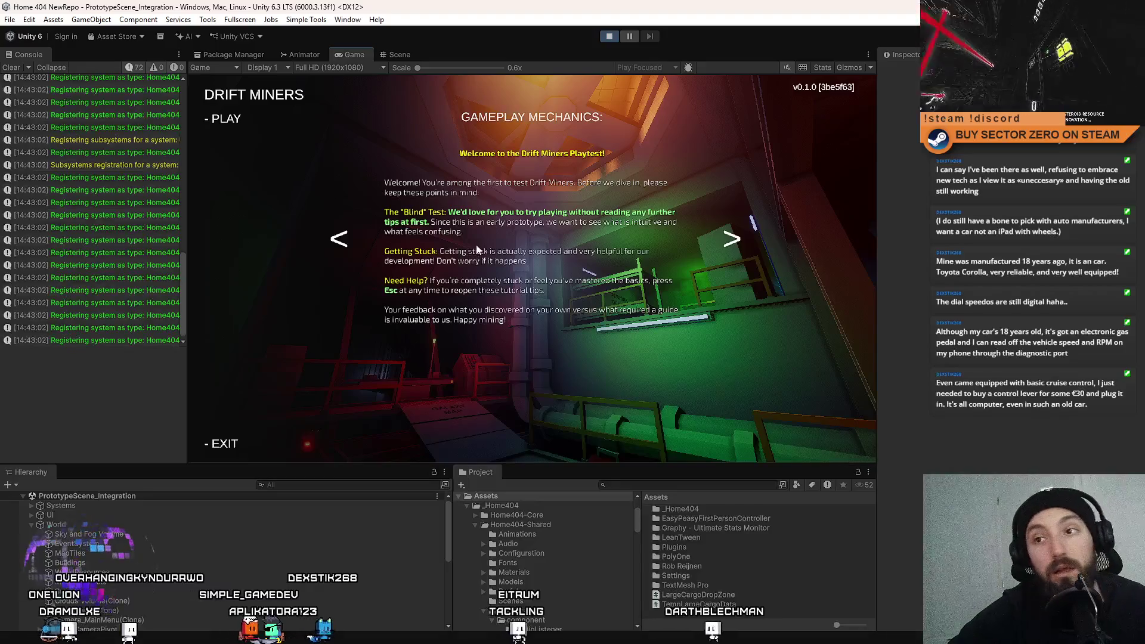
# Start the game fullscreen, walk to the Galaxy Map console, and confirm a drift run.
pyautogui.click(233, 126)
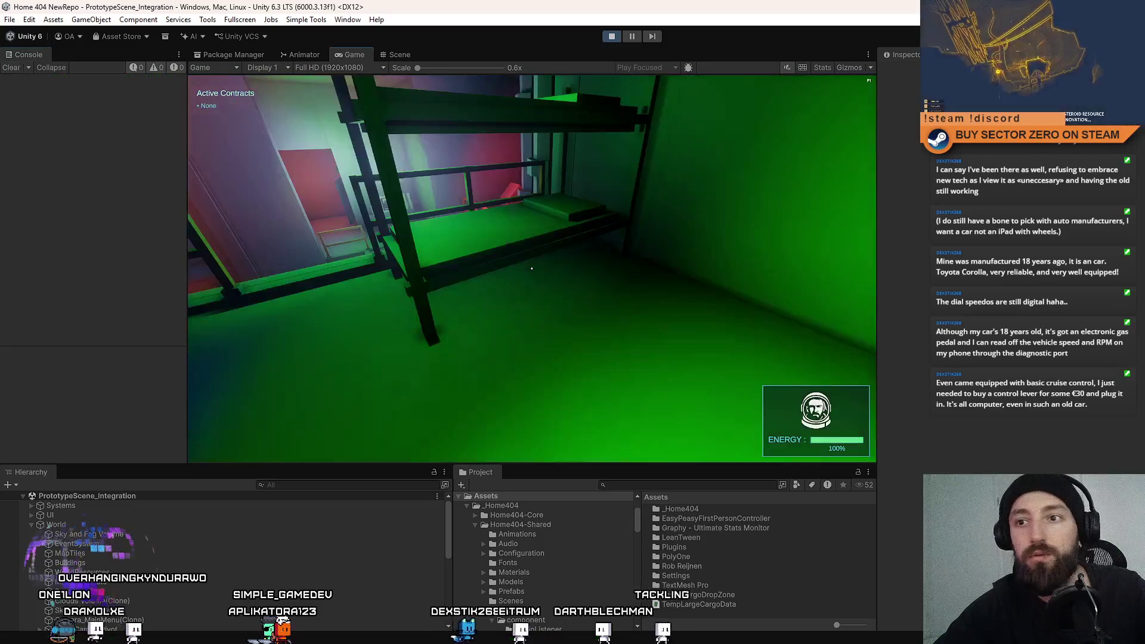
pyautogui.press('F10')
pyautogui.press('w')
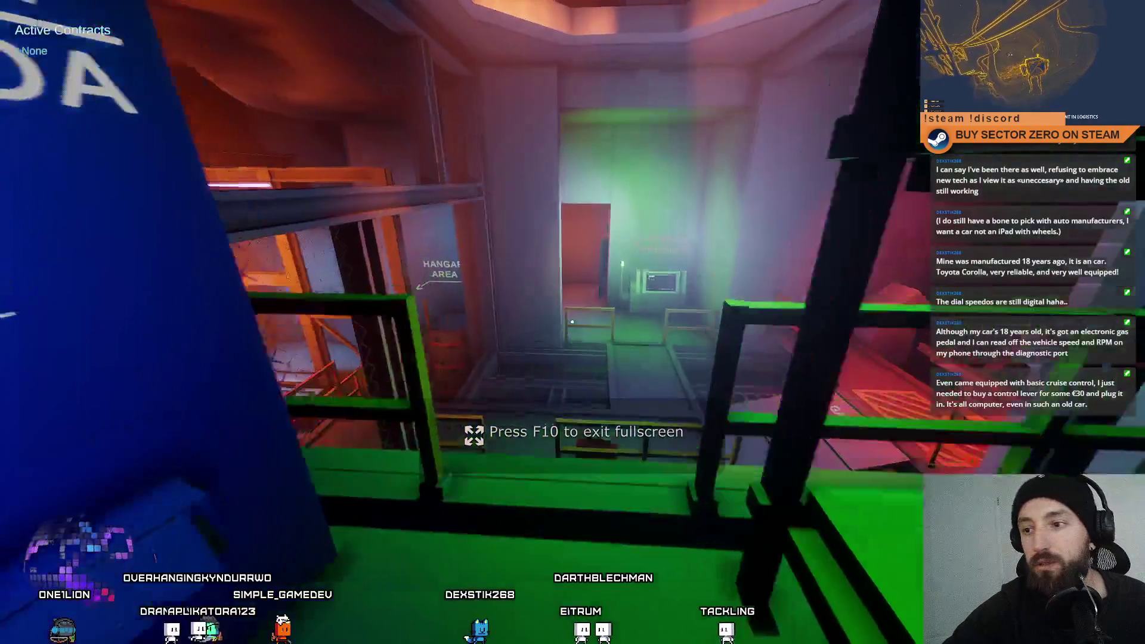
pyautogui.press('w')
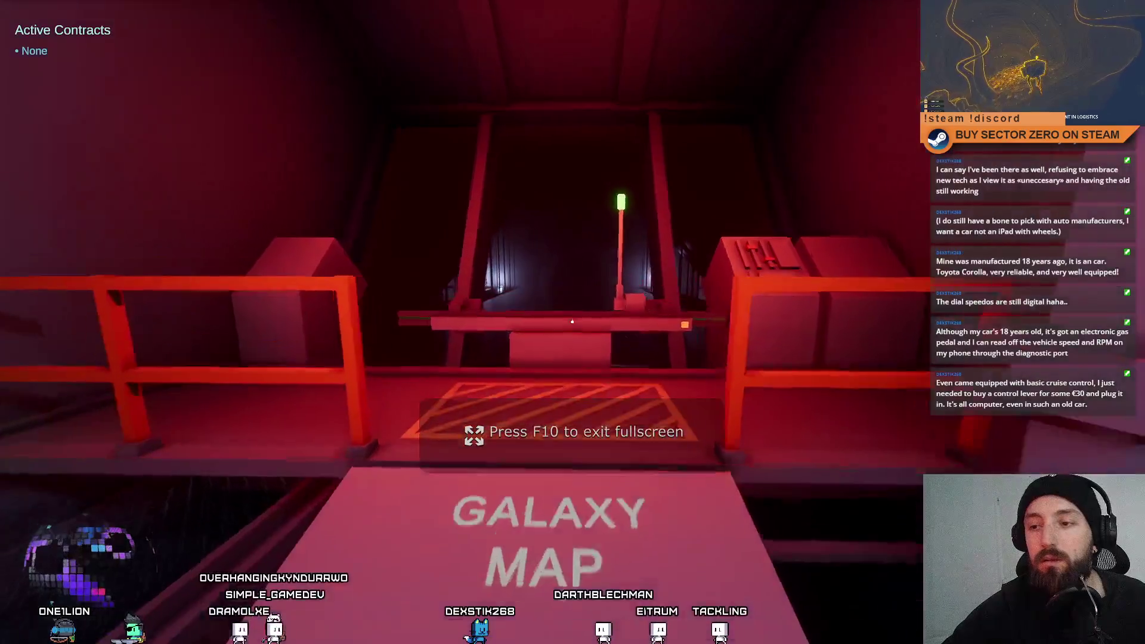
pyautogui.press('w')
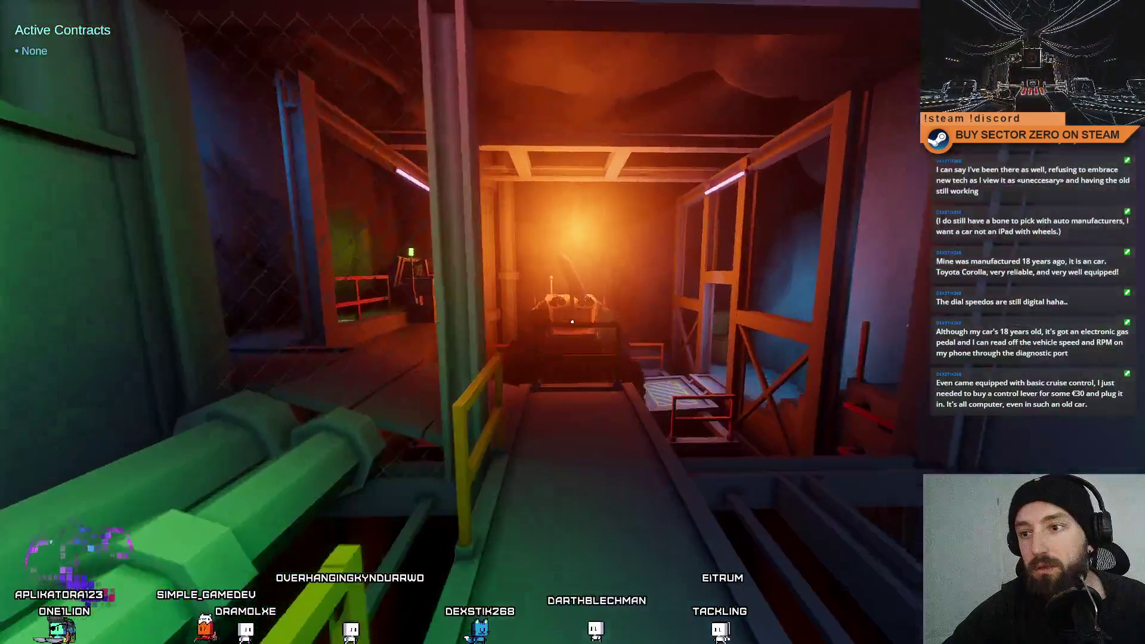
pyautogui.press('w')
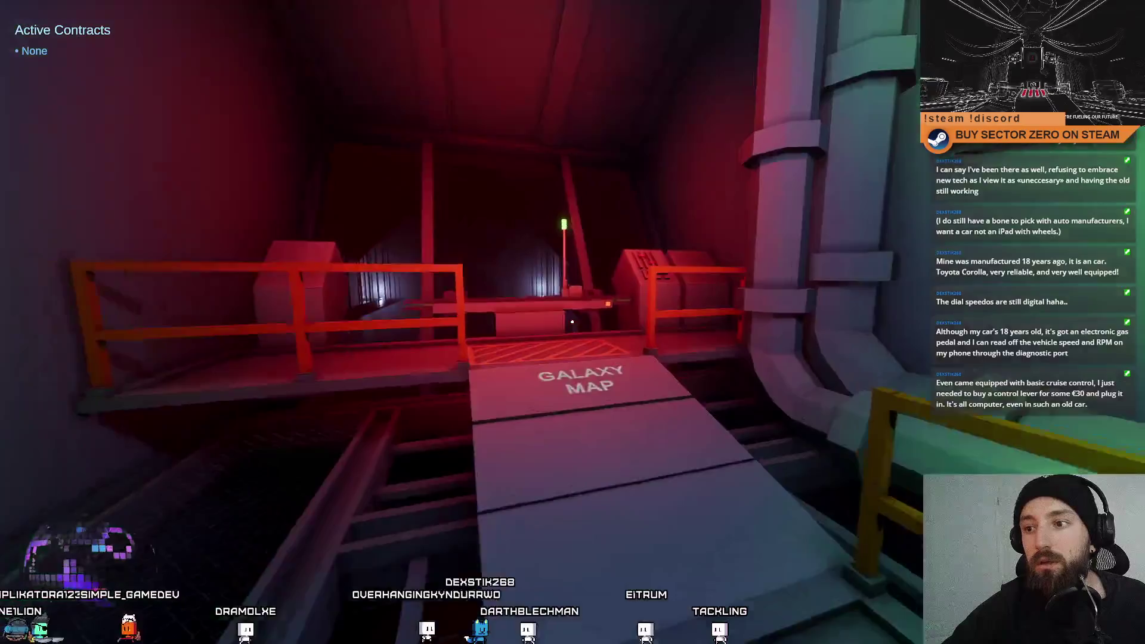
pyautogui.press('w')
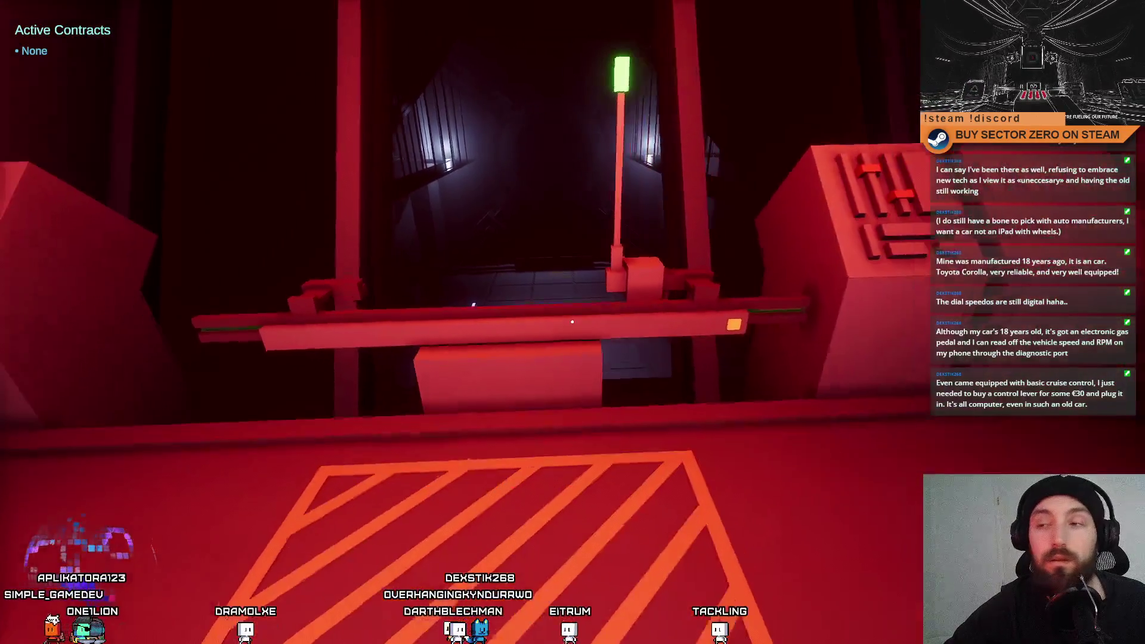
pyautogui.press('w')
pyautogui.press('e')
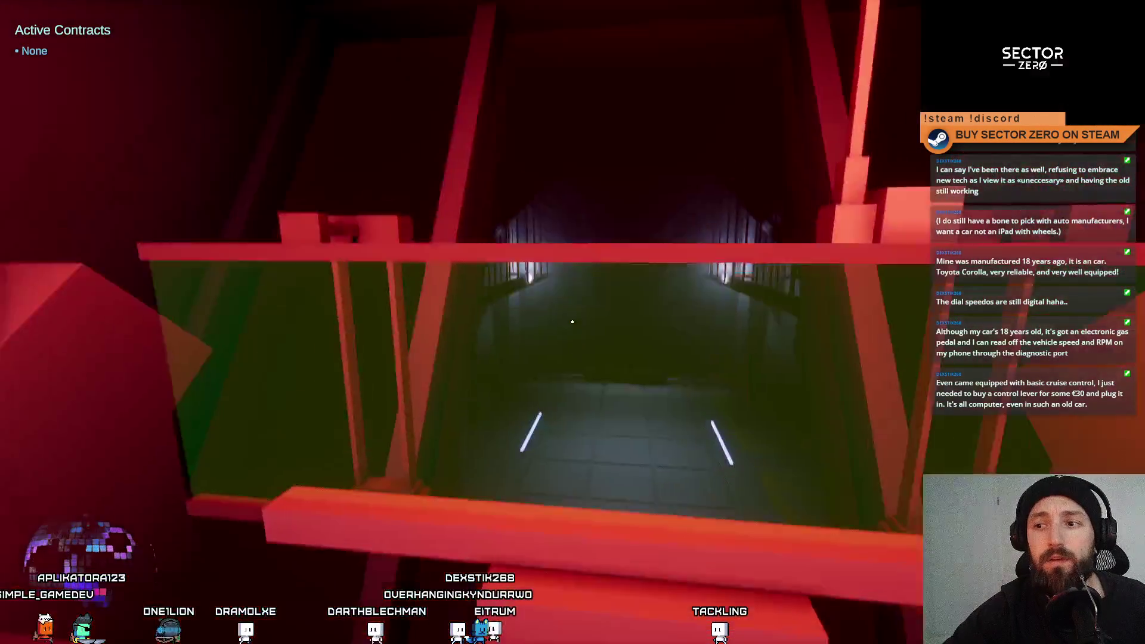
pyautogui.press('w')
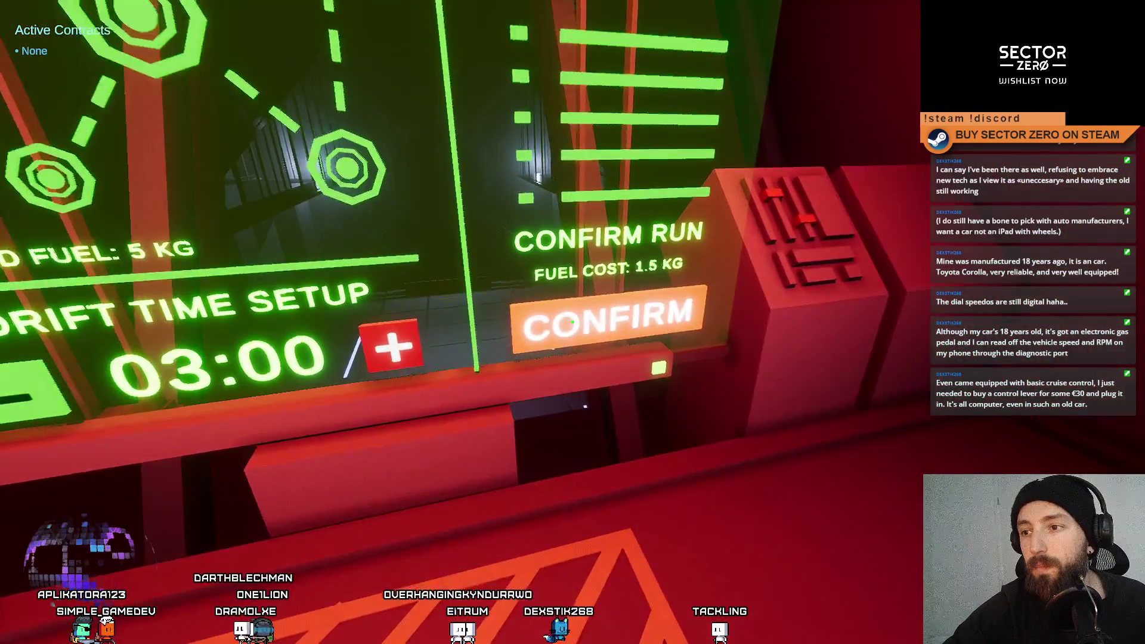
pyautogui.click(571, 322)
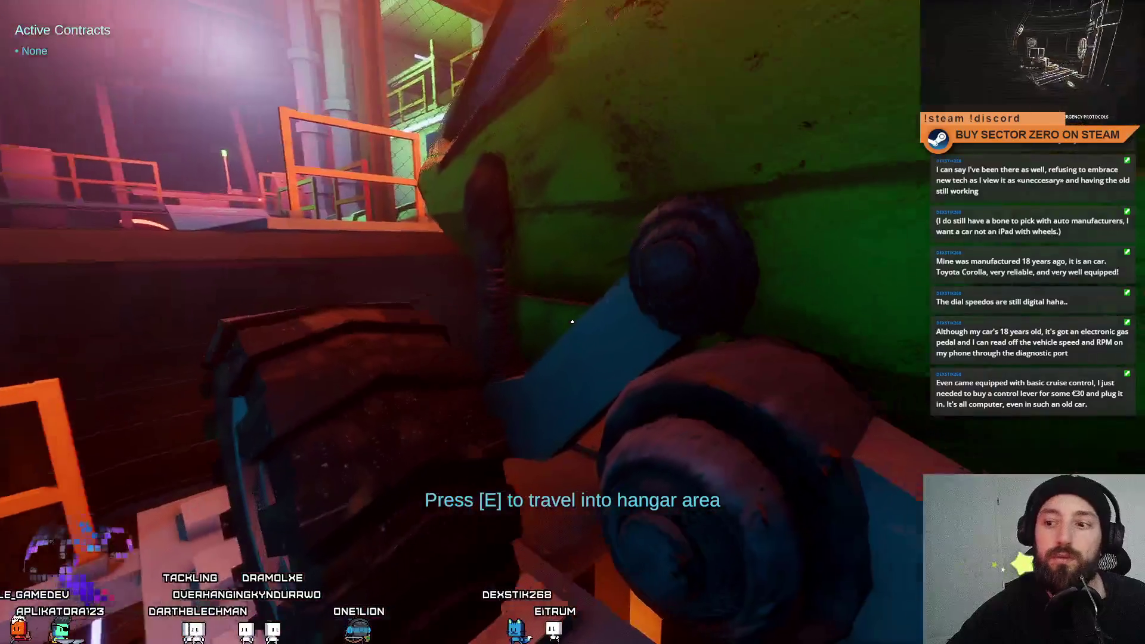
# Travel into the hangar, drive the rover to the Drift Gate, and exit fullscreen.
pyautogui.press('e')
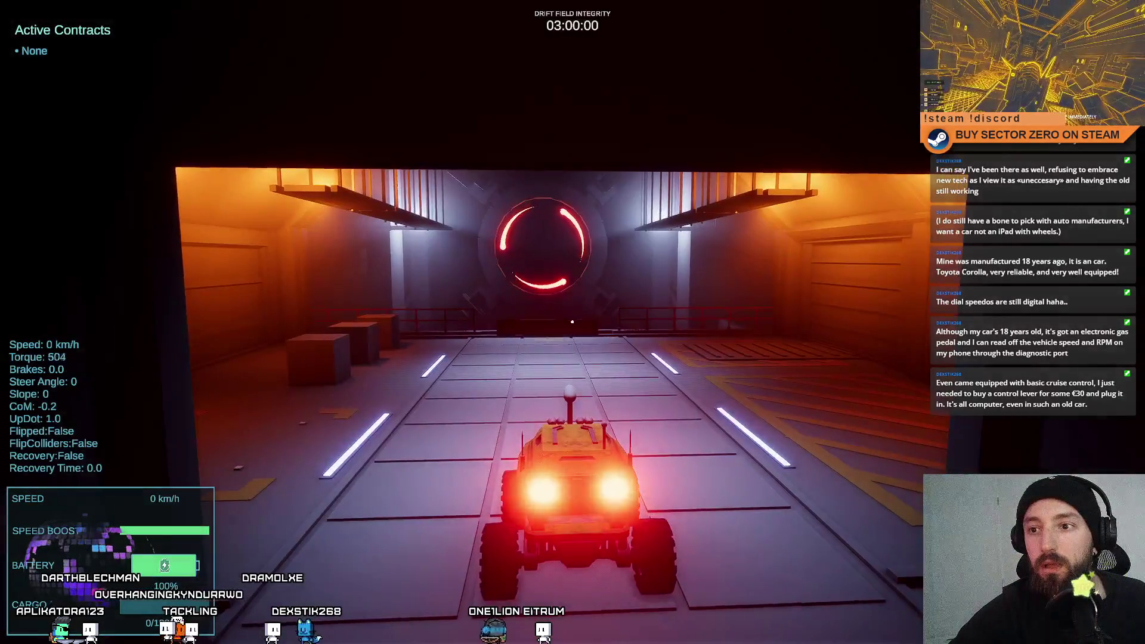
pyautogui.press('w')
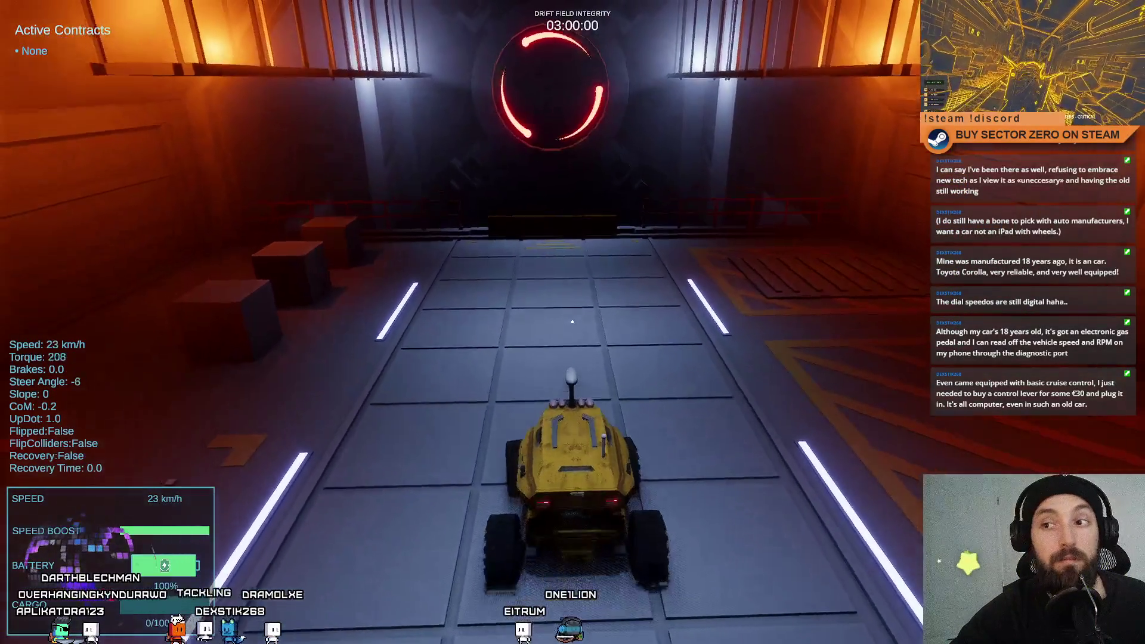
pyautogui.press('a')
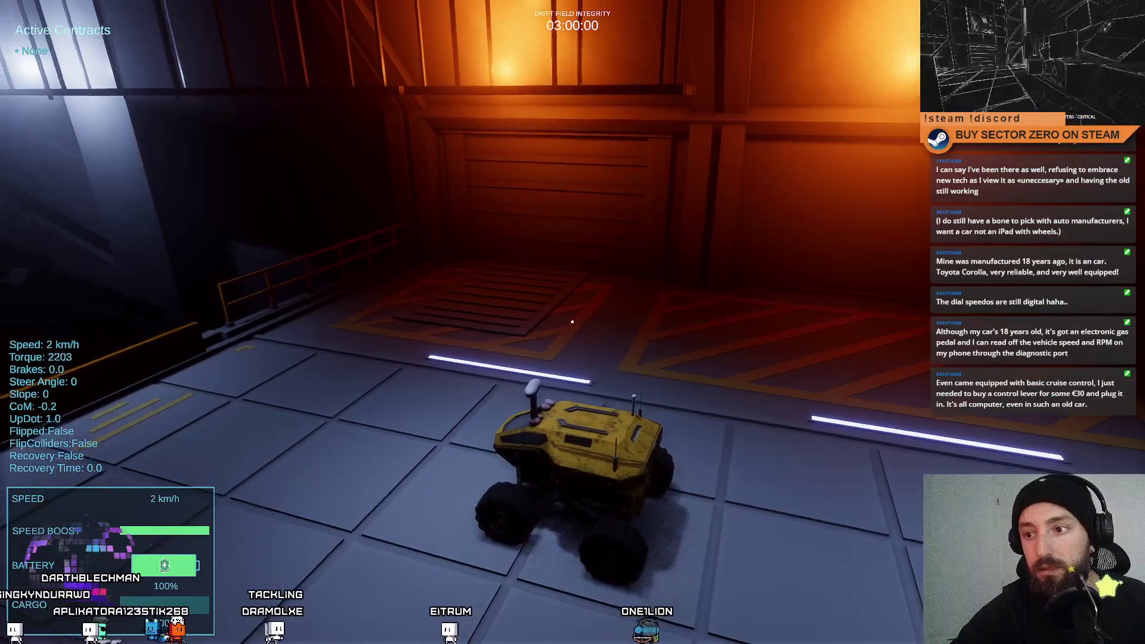
pyautogui.press('d')
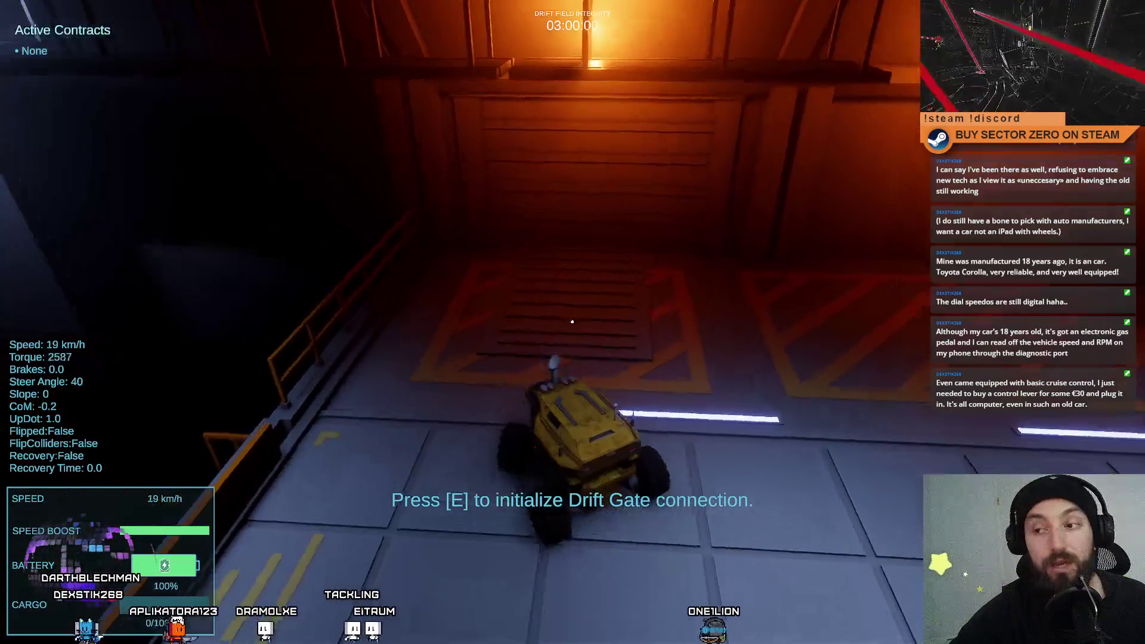
pyautogui.press('s')
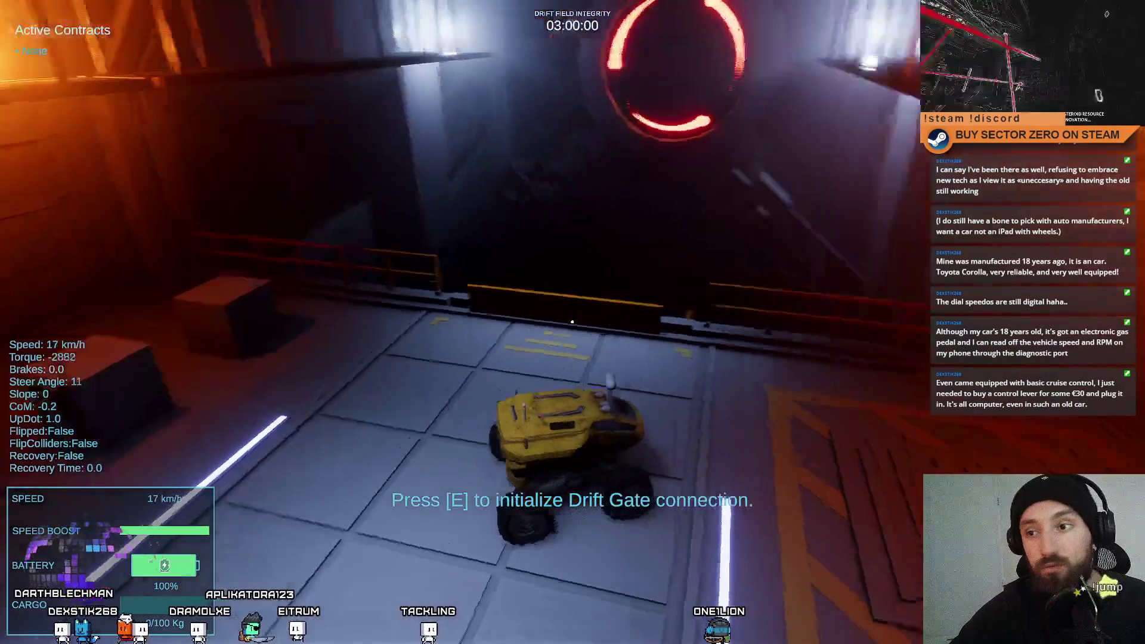
pyautogui.press('F11')
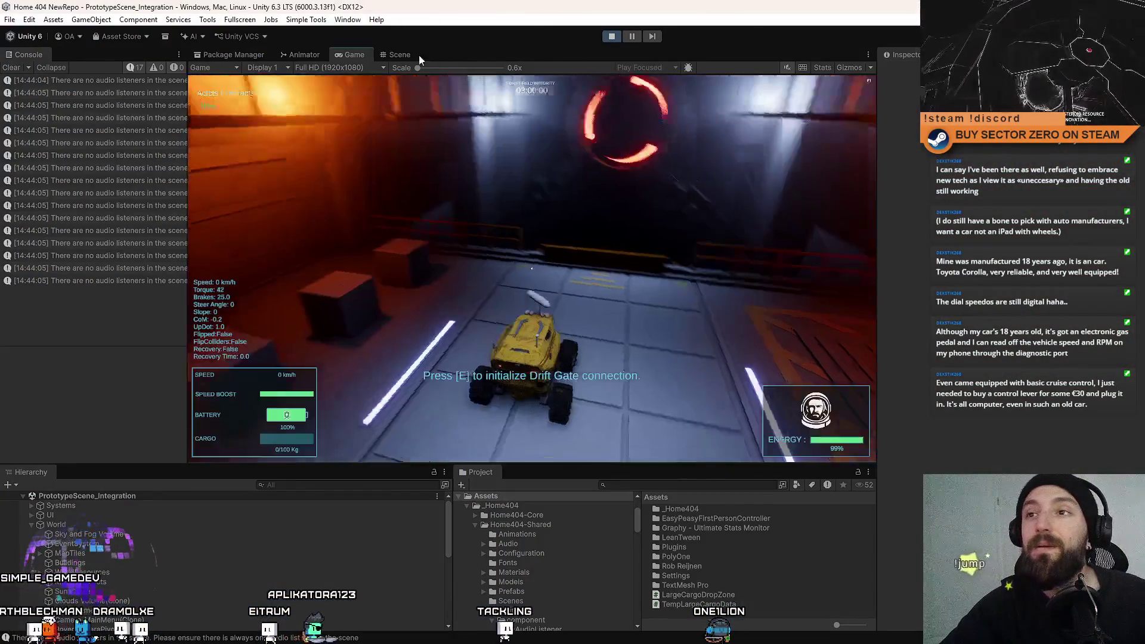
# Release the running game and fly the Scene view camera down to the rover in the hangar.
pyautogui.press('Escape')
pyautogui.click(408, 56)
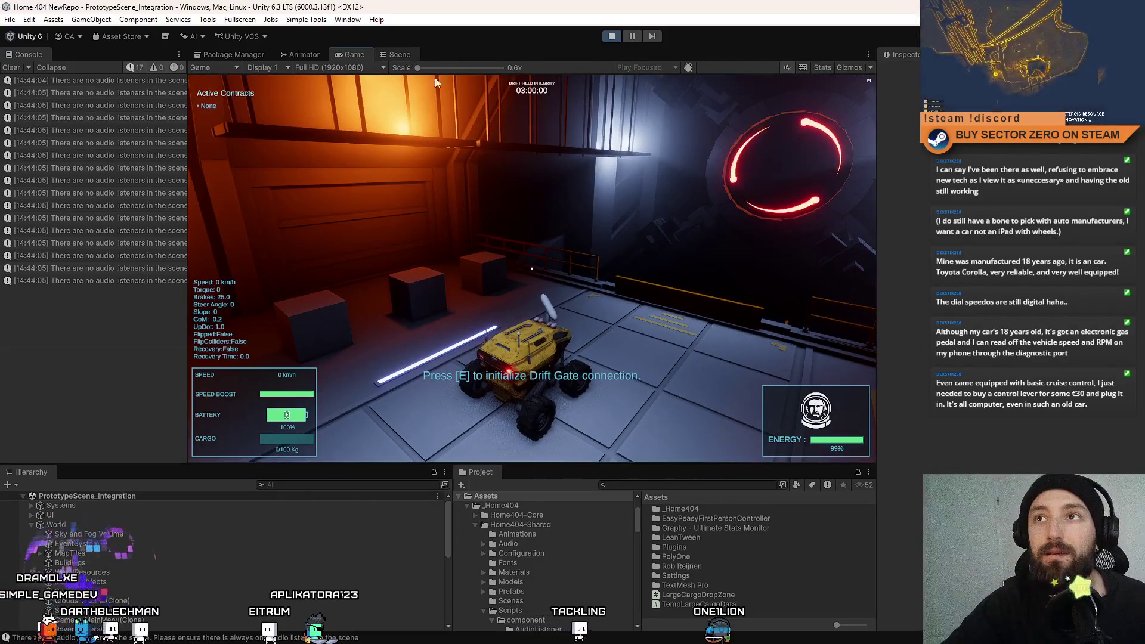
pyautogui.moveTo(668, 204)
pyautogui.mouseDown()
pyautogui.moveTo(638, 289)
pyautogui.moveTo(759, 340)
pyautogui.moveTo(492, 126)
pyautogui.moveTo(602, 228)
pyautogui.mouseUp()
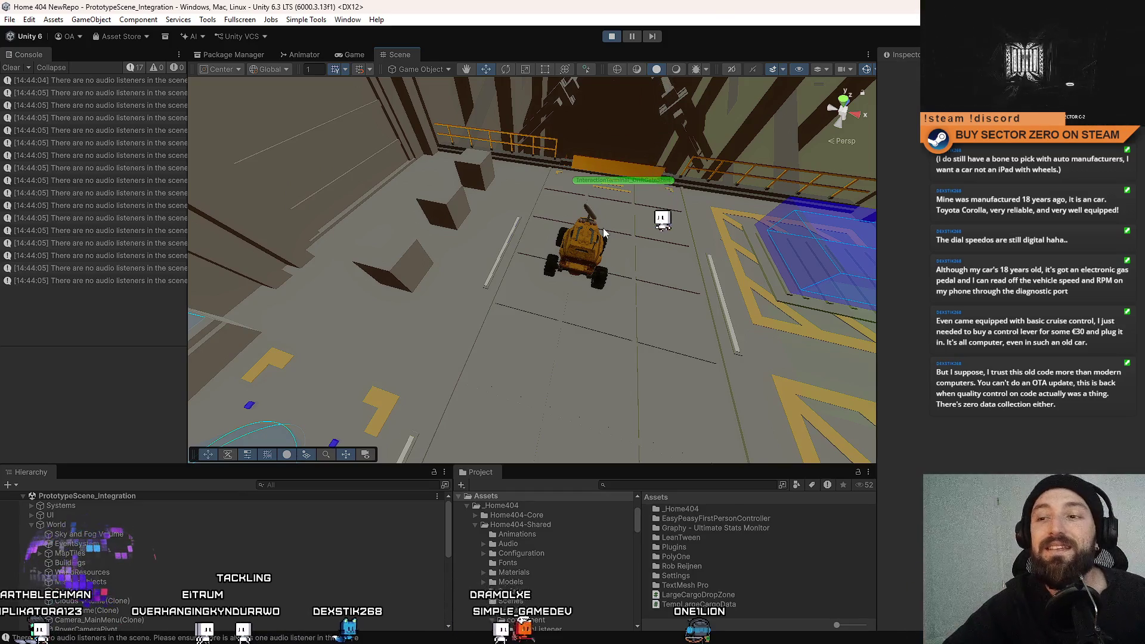
pyautogui.moveTo(549, 291)
pyautogui.mouseDown()
pyautogui.moveTo(658, 249)
pyautogui.moveTo(434, 261)
pyautogui.moveTo(839, 123)
pyautogui.moveTo(810, 150)
pyautogui.moveTo(422, 124)
pyautogui.moveTo(477, 137)
pyautogui.moveTo(820, 115)
pyautogui.moveTo(782, 133)
pyautogui.moveTo(598, 310)
pyautogui.moveTo(621, 353)
pyautogui.moveTo(545, 235)
pyautogui.moveTo(594, 243)
pyautogui.moveTo(423, 217)
pyautogui.mouseUp()
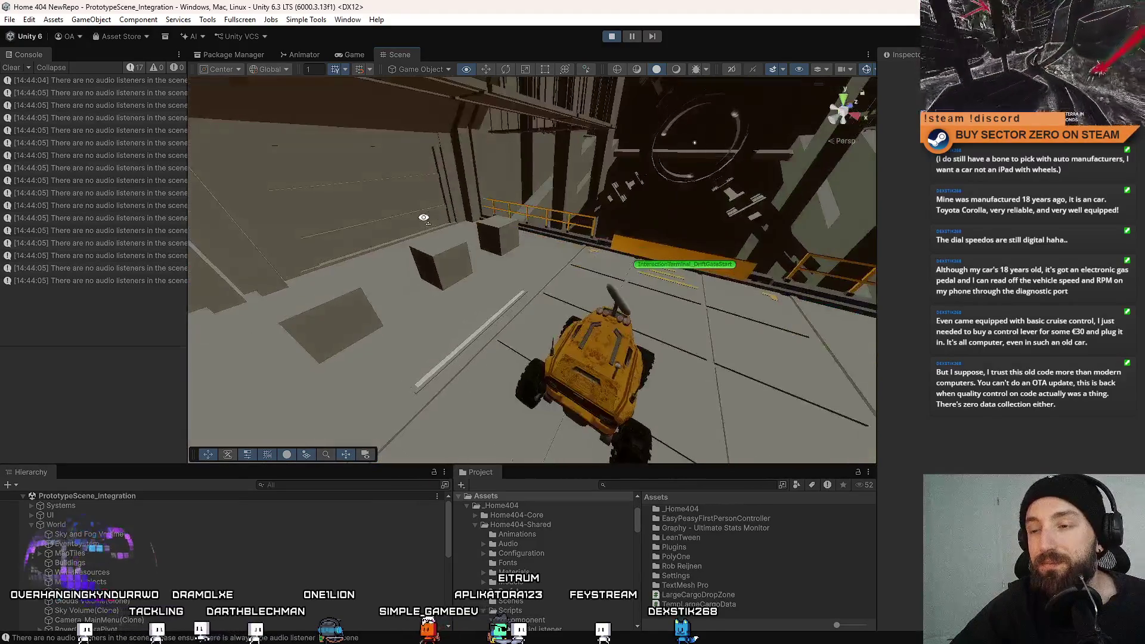
# Select the loose crates beside the rover in the Scene view, then return to the Game view.
pyautogui.click(506, 231)
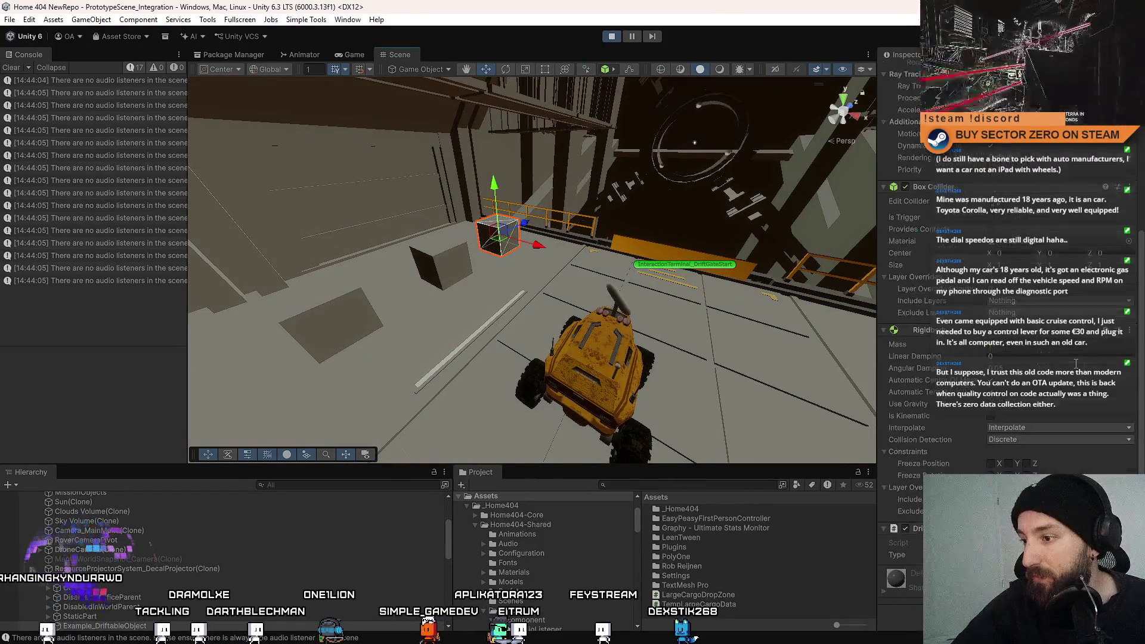
pyautogui.moveTo(489, 256); pyautogui.dragTo(381, 292)
pyautogui.rightClick(480, 258)
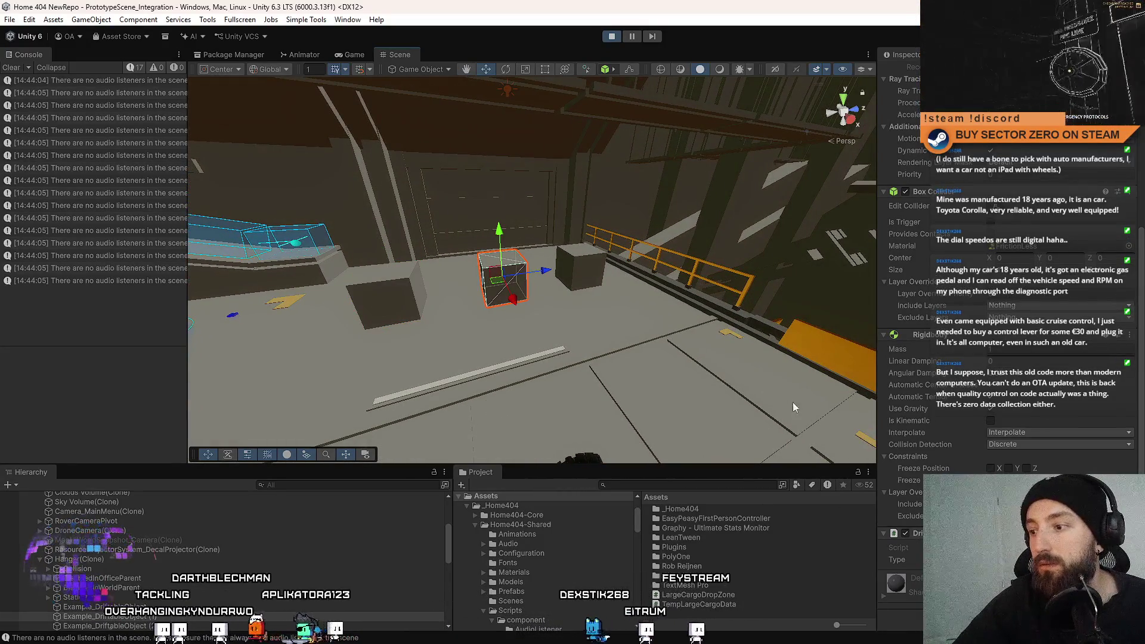
pyautogui.keyDown('shift'); pyautogui.click(503, 278); pyautogui.keyUp('shift')
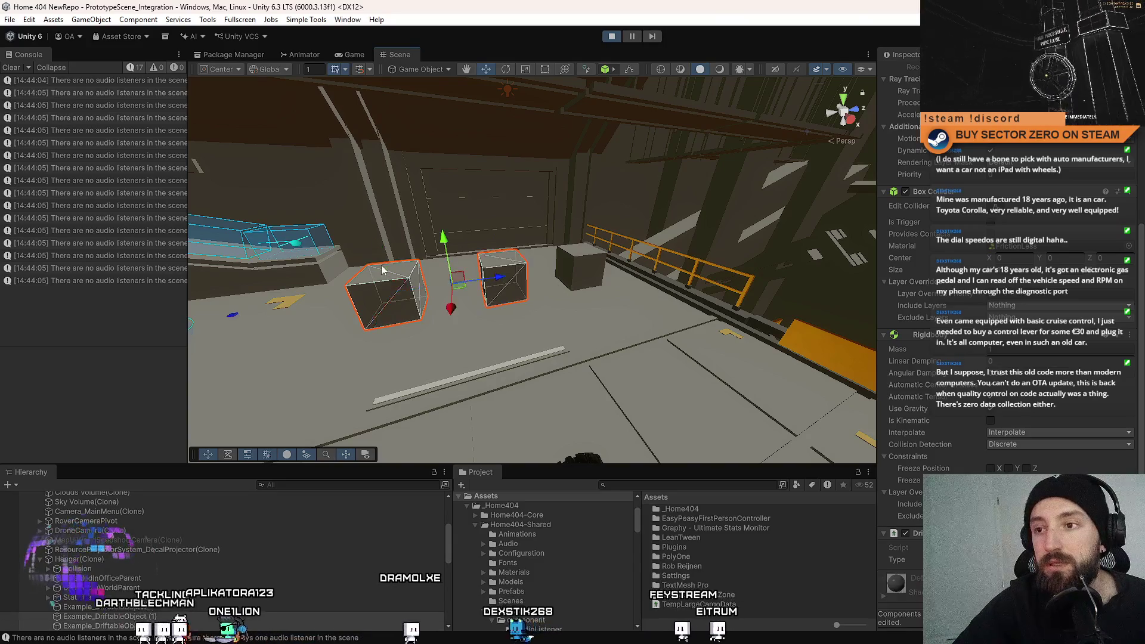
pyautogui.moveTo(381, 264)
pyautogui.mouseDown()
pyautogui.moveTo(598, 338)
pyautogui.moveTo(392, 297)
pyautogui.mouseUp()
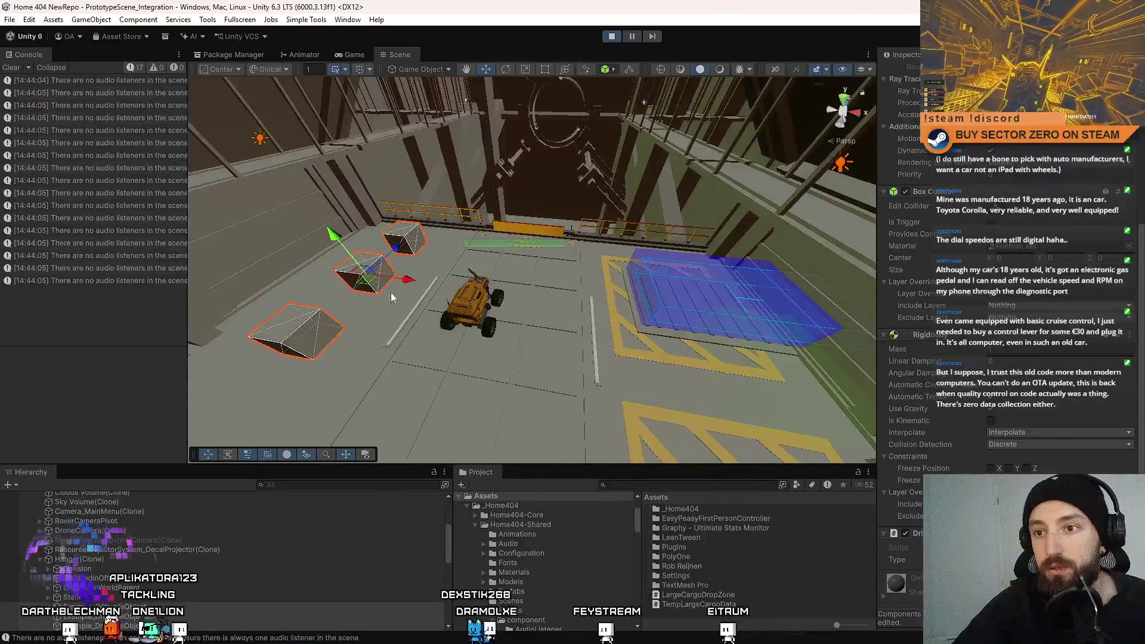
pyautogui.click(632, 36)
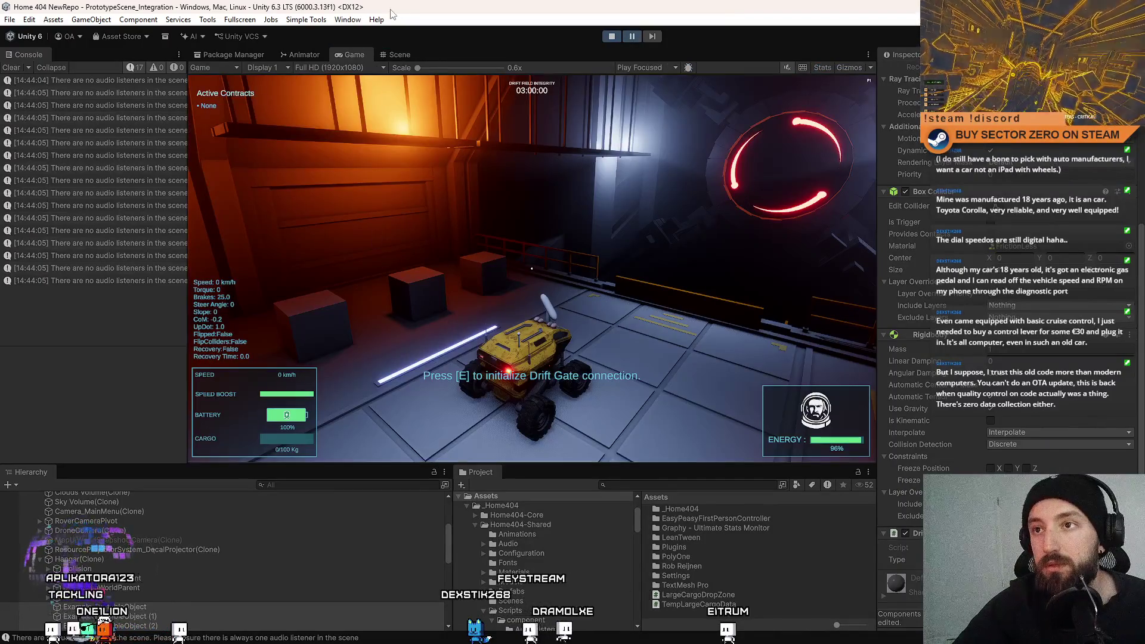
# Move the selected crates onto the blue drop zone in the Scene view and frame them.
pyautogui.click(390, 53)
pyautogui.moveTo(370, 287)
pyautogui.mouseDown()
pyautogui.moveTo(560, 328)
pyautogui.moveTo(614, 313)
pyautogui.mouseUp()
pyautogui.press('f')
pyautogui.click(586, 306)
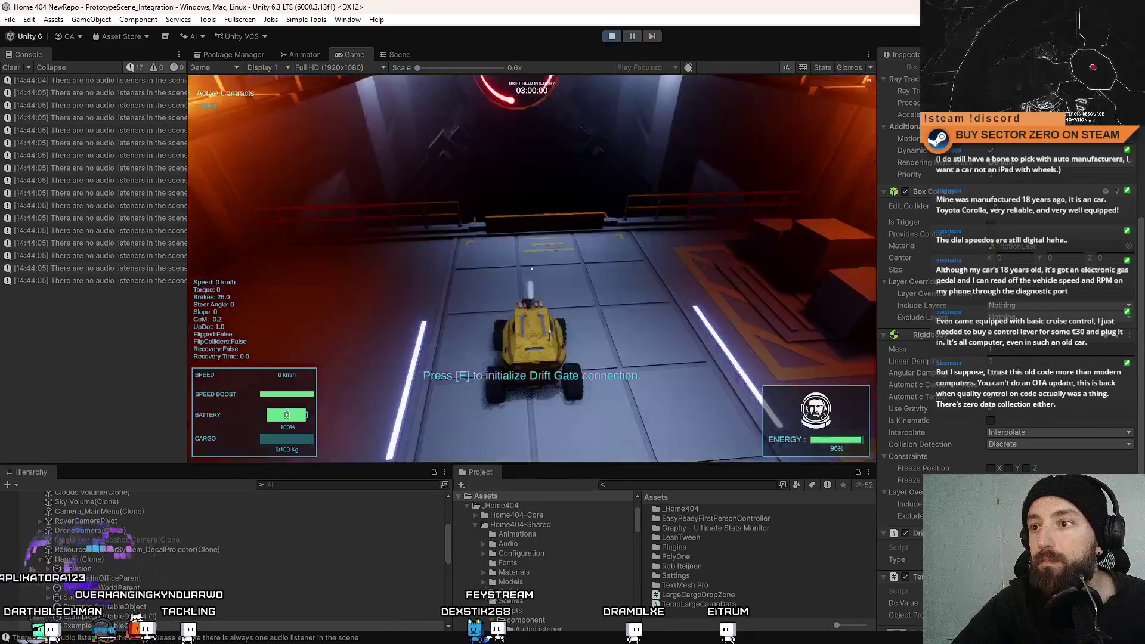
# Drive the rover forward through the hangar and stop near the Drift Gate.
pyautogui.press('w')
pyautogui.press('d')
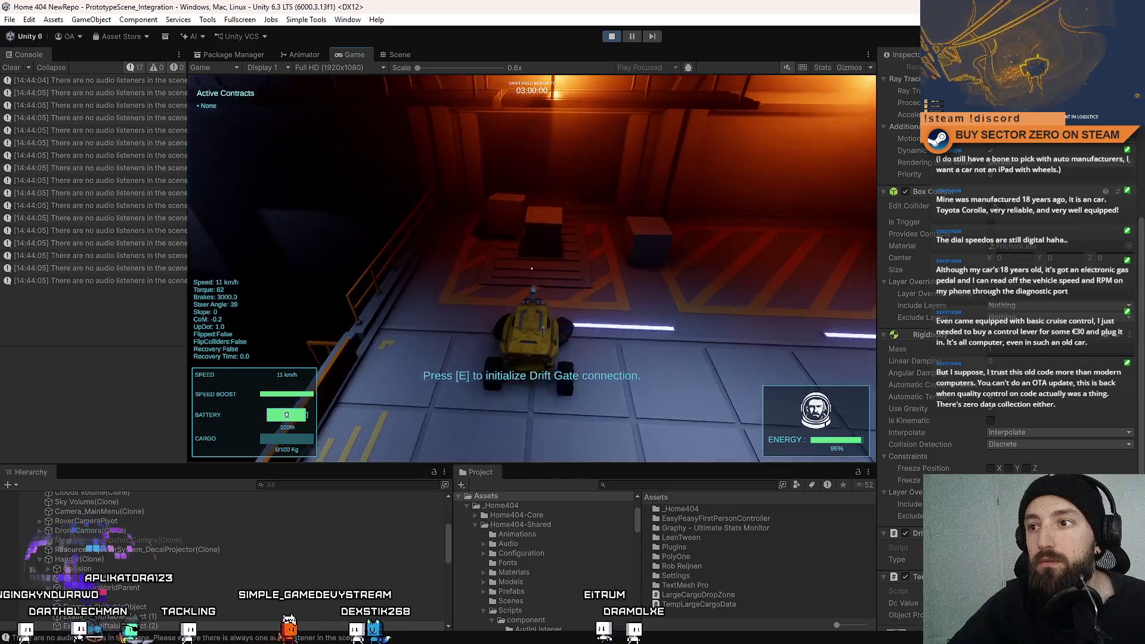
pyautogui.press('s')
pyautogui.press('s')
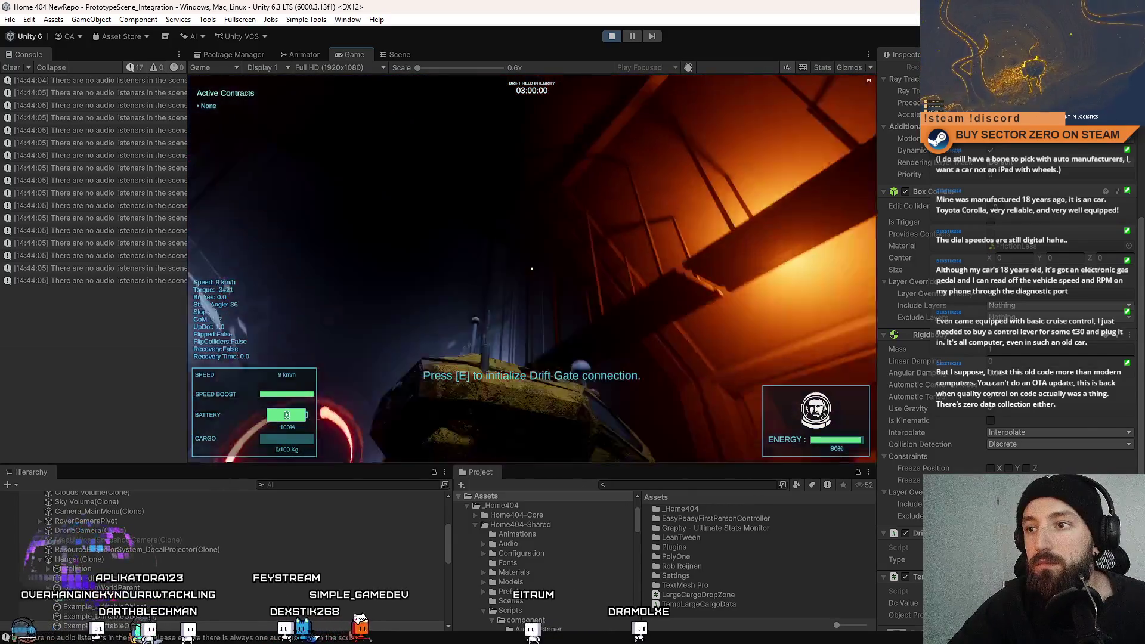
pyautogui.press('w')
pyautogui.press('d')
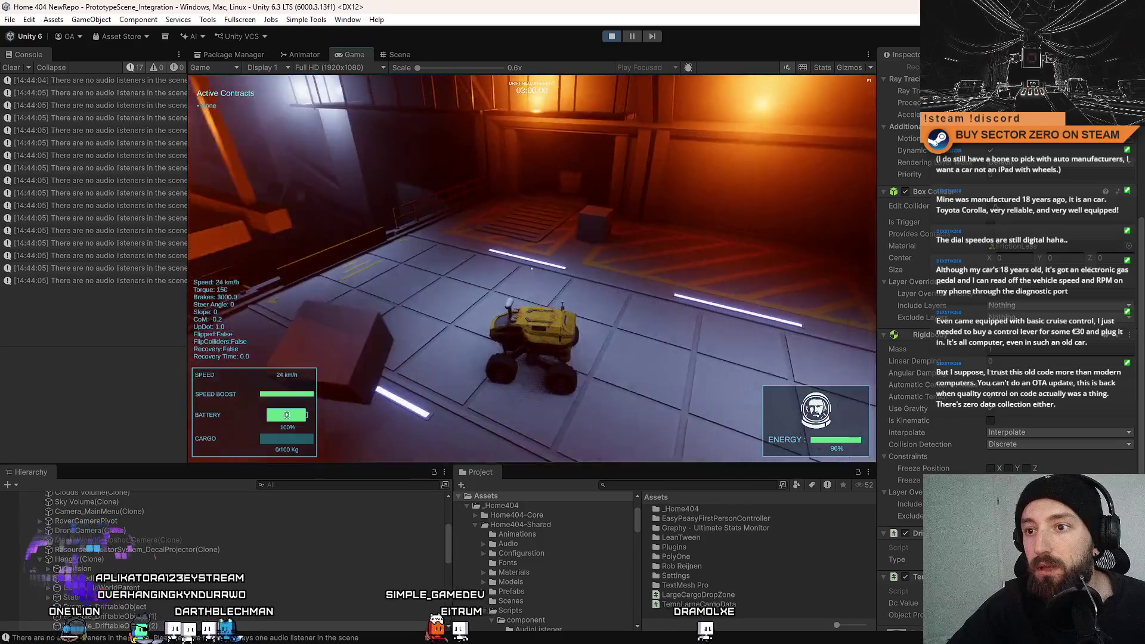
pyautogui.press('s')
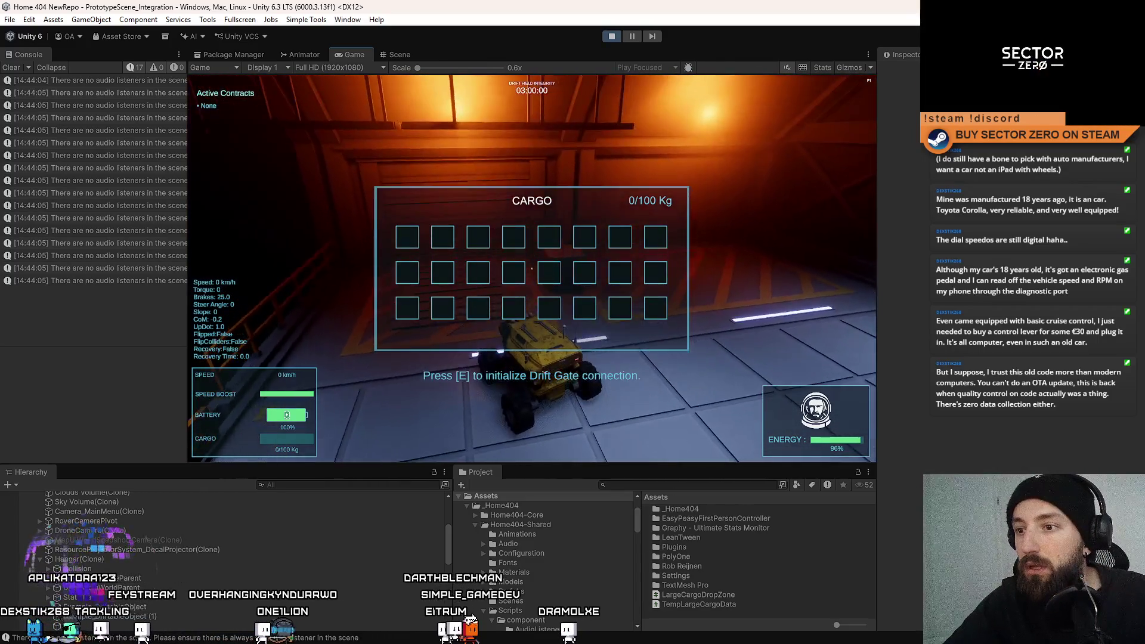
# Close the cargo panel, steer the rover to the dark exit, and travel to the office area.
pyautogui.press('Tab')
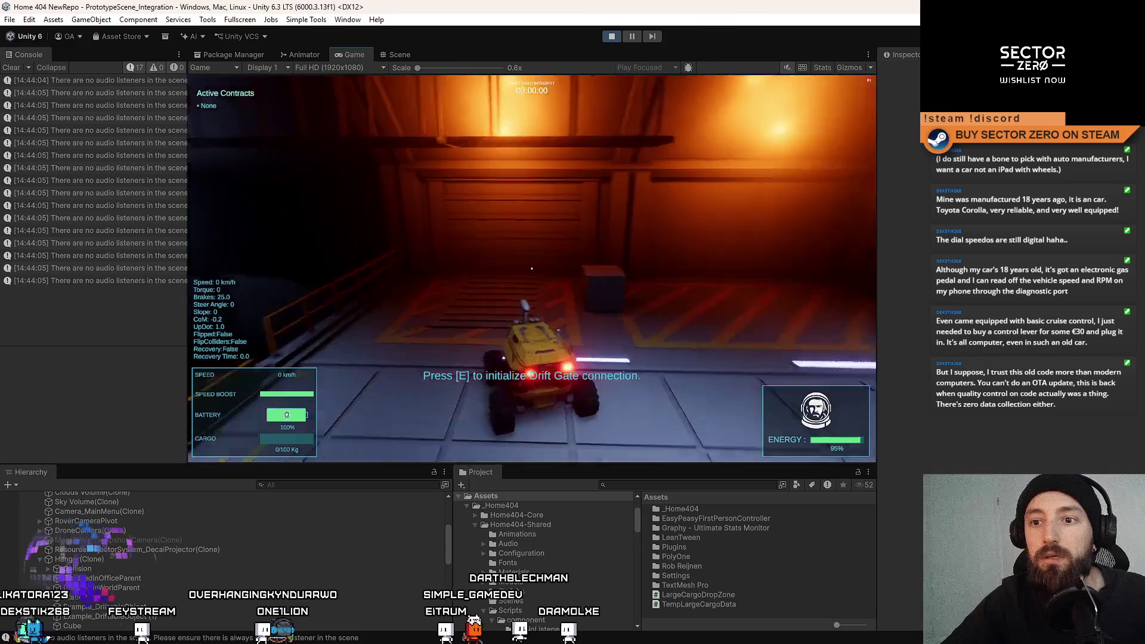
pyautogui.press('s')
pyautogui.press('a')
pyautogui.press('w')
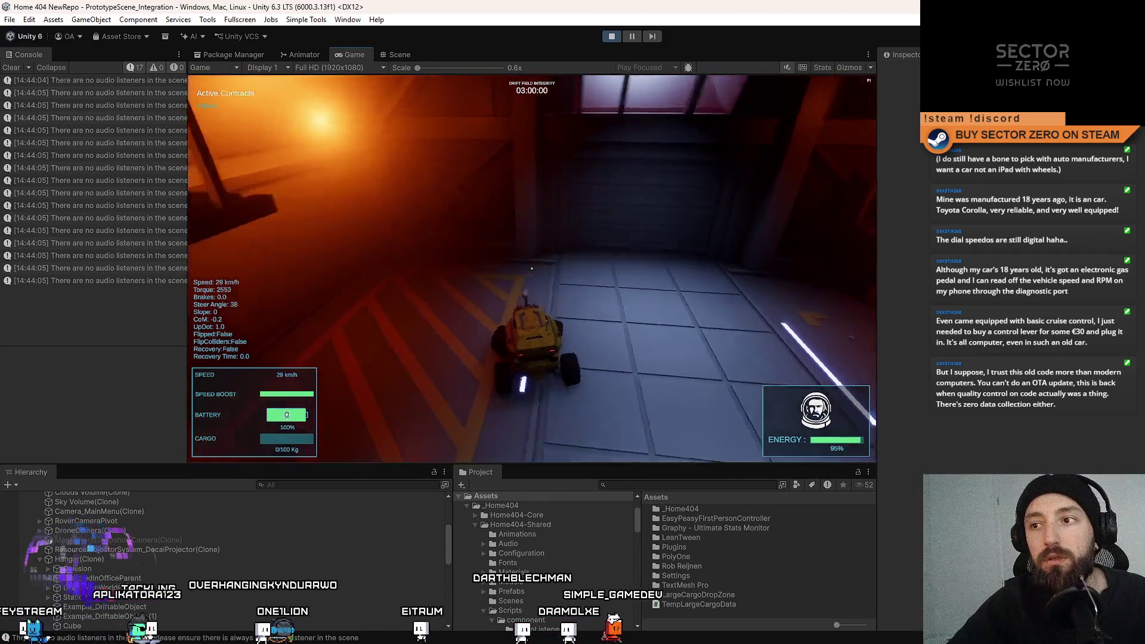
pyautogui.press('a')
pyautogui.press('e')
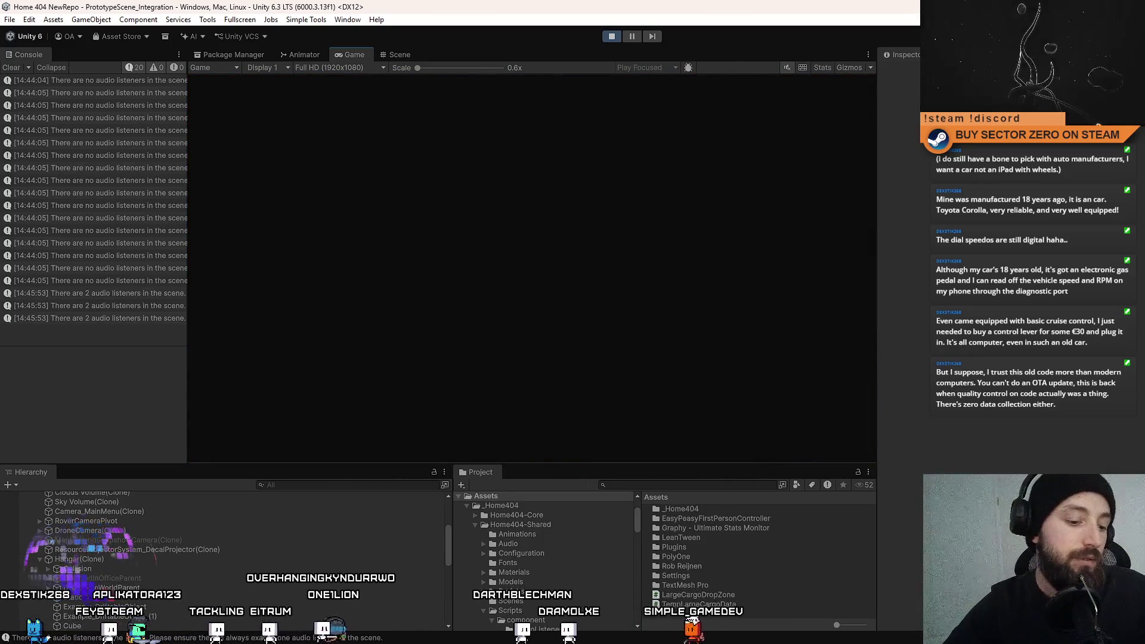
# Walk to the Contract Terminal in the green room, view its contracts list, then stop the playtest.
pyautogui.press('w')
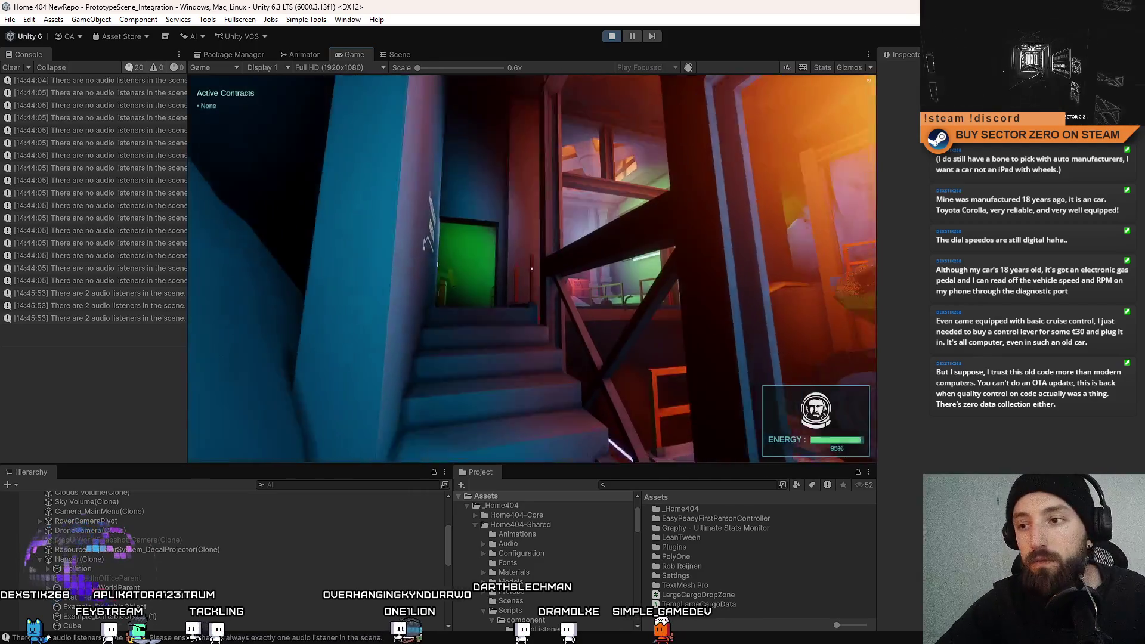
pyautogui.press('w')
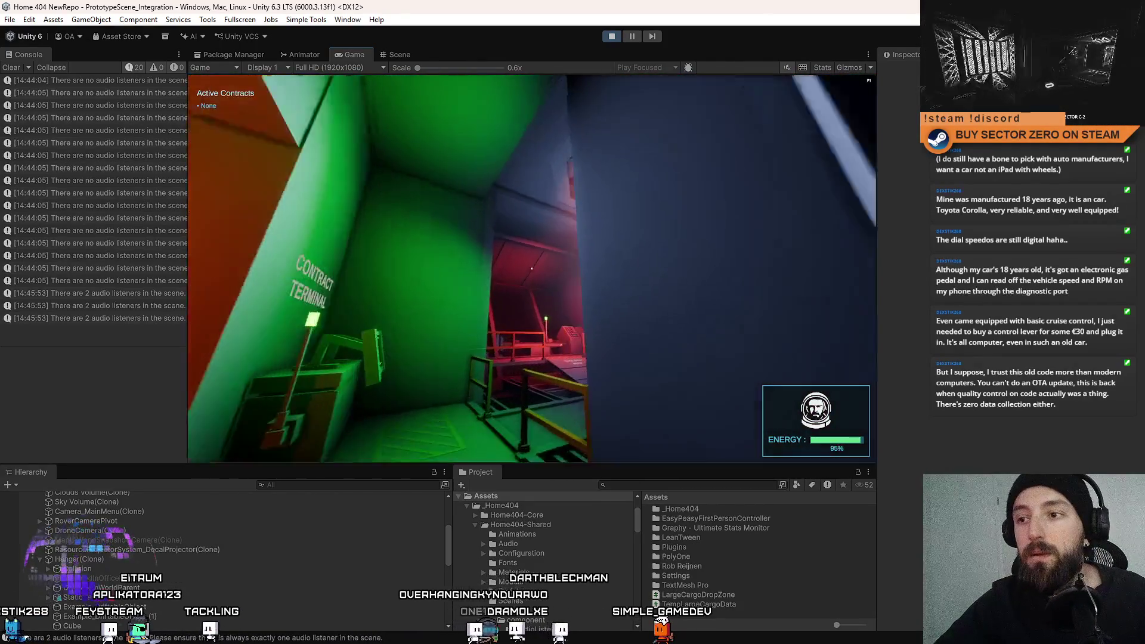
pyautogui.press('e')
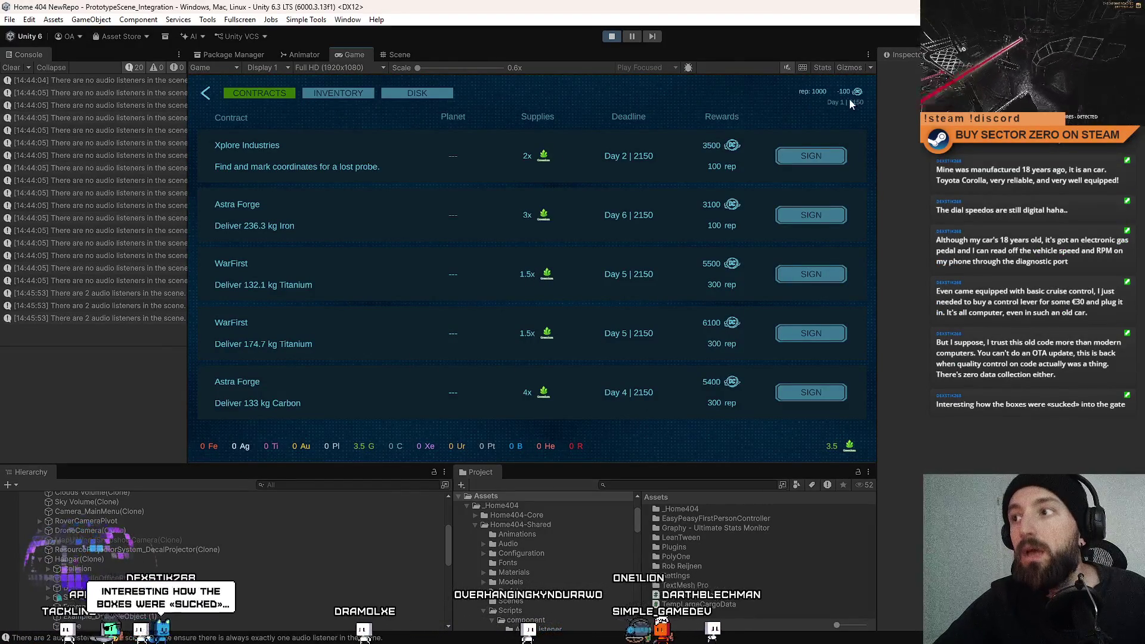
pyautogui.click(617, 37)
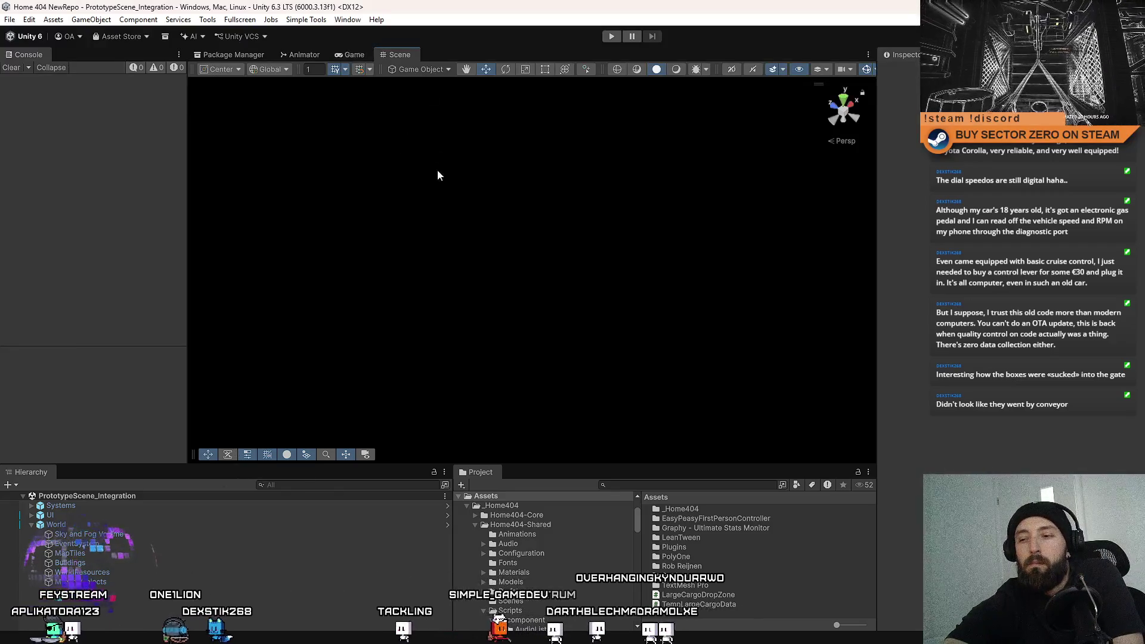
# Open TempLargeCargoData.cs, swap RemoveGameCurrency for AddGameCurrency, and save it.
pyautogui.click(749, 603)
pyautogui.click(756, 595)
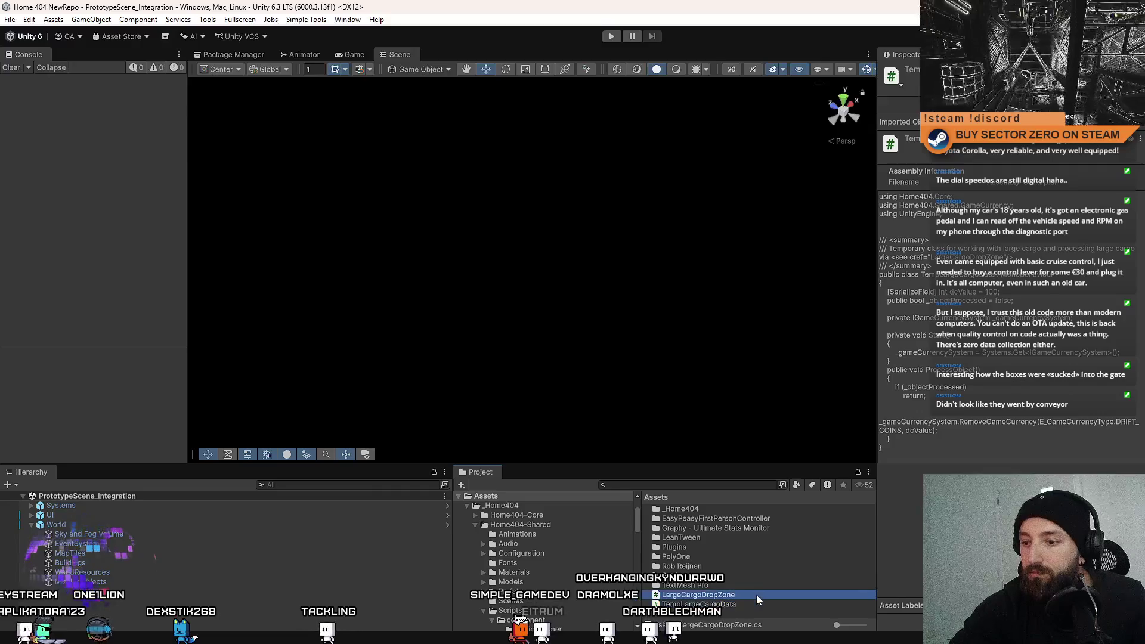
pyautogui.click(746, 603)
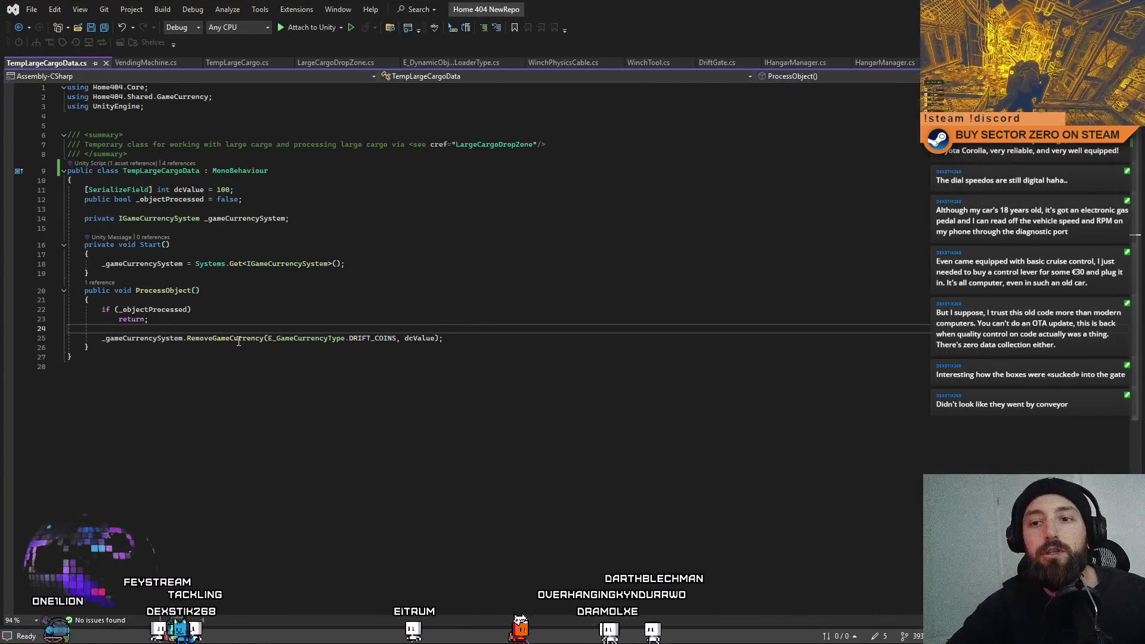
pyautogui.doubleClick(237, 341)
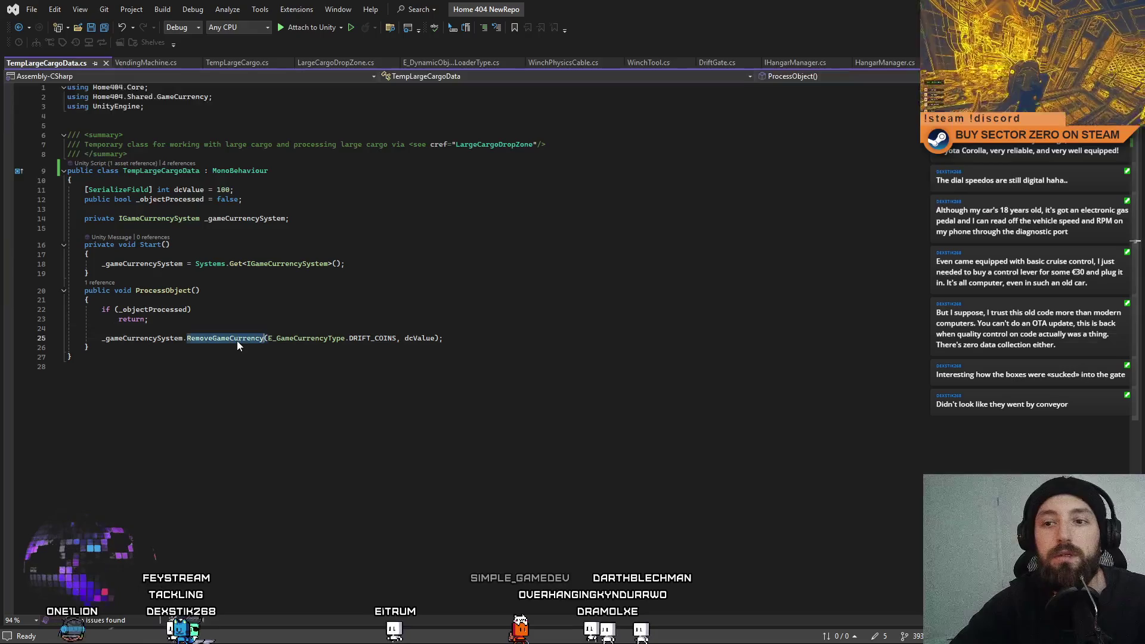
pyautogui.write('Add')
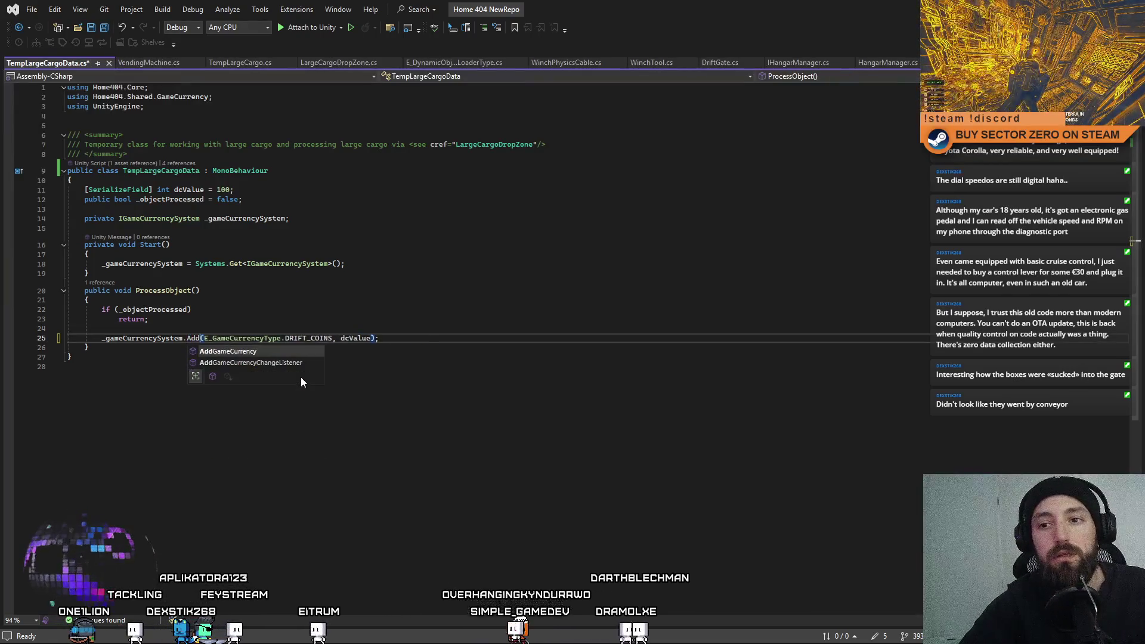
pyautogui.press('Tab')
pyautogui.click(313, 399)
pyautogui.hotkey('ctrl', 's')
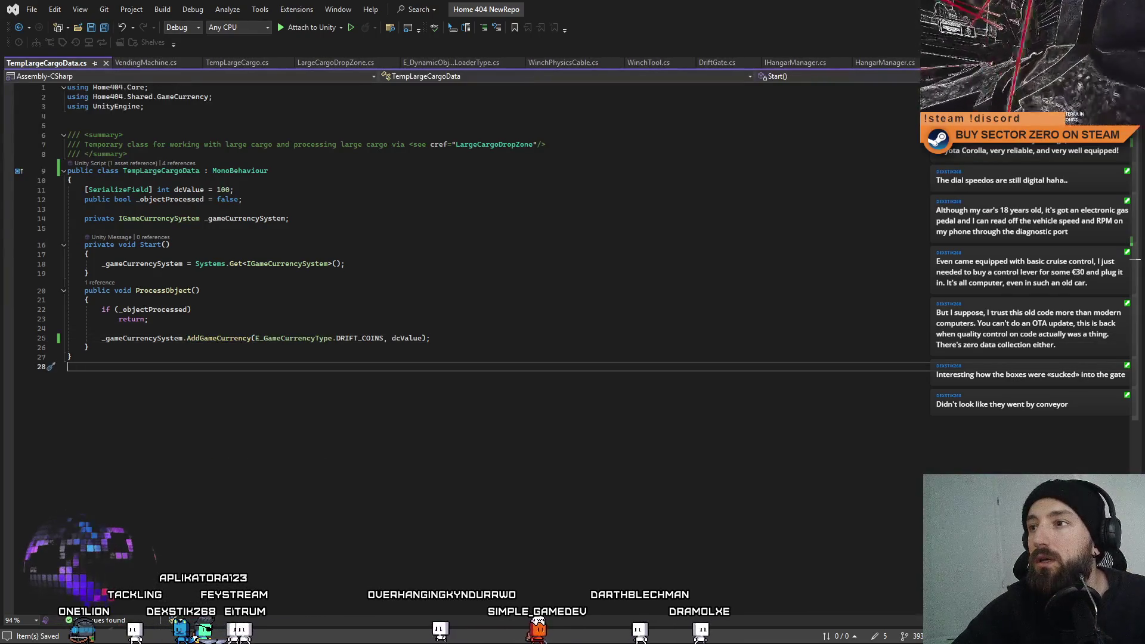
pyautogui.hotkey('alt', 'Tab')
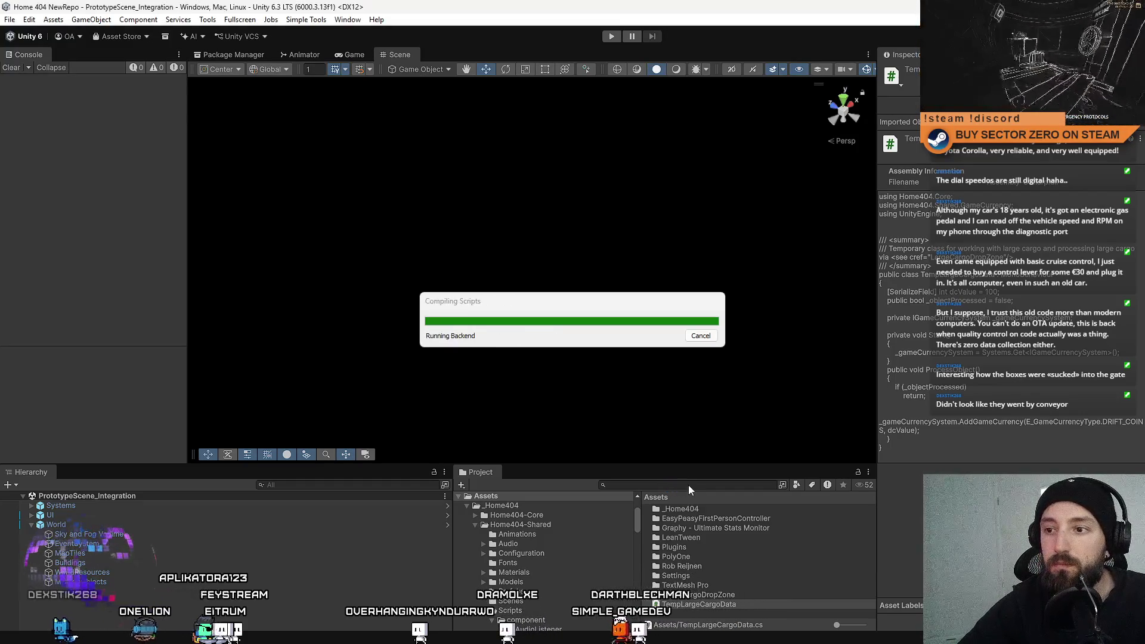
# Search 'hangar', open the Hangar prefab in Prefab Mode, and select its cargo cubes.
pyautogui.click(678, 485)
pyautogui.write('a')
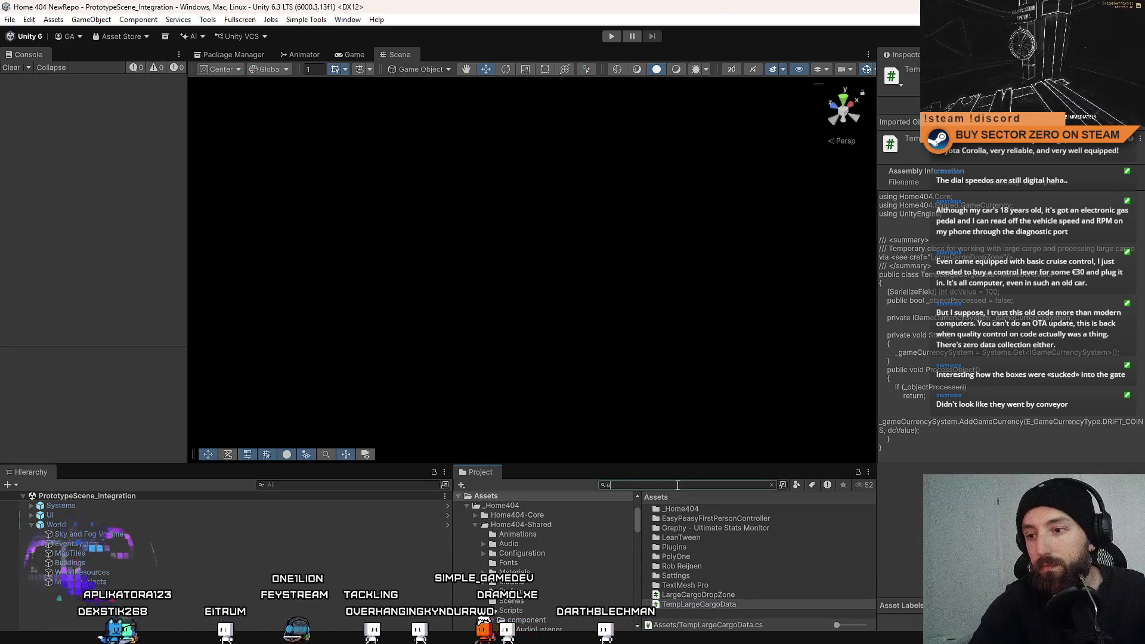
pyautogui.write('hangar')
pyautogui.click(674, 585)
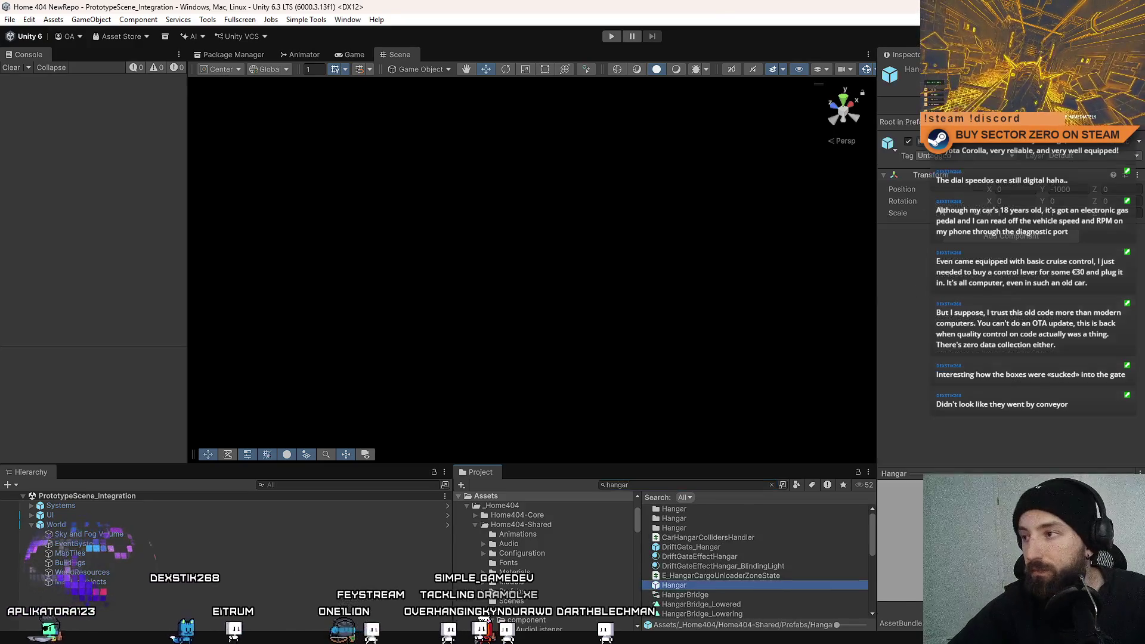
pyautogui.doubleClick(675, 584)
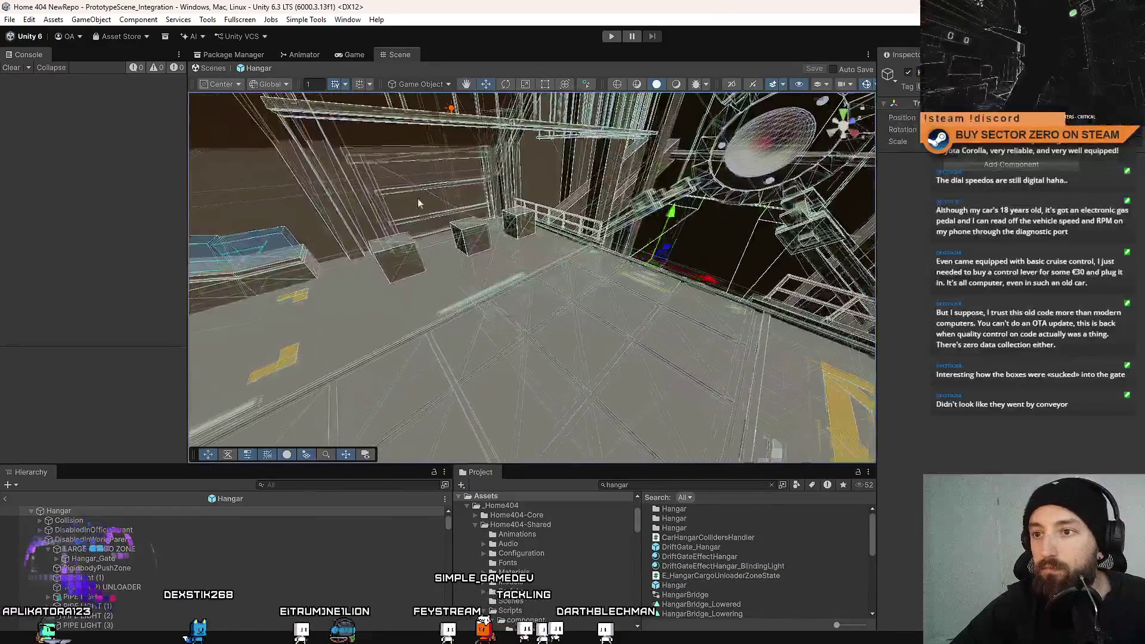
pyautogui.keyDown('ctrl'); pyautogui.click(478, 236); pyautogui.keyUp('ctrl')
pyautogui.keyDown('ctrl'); pyautogui.click(417, 253); pyautogui.keyUp('ctrl')
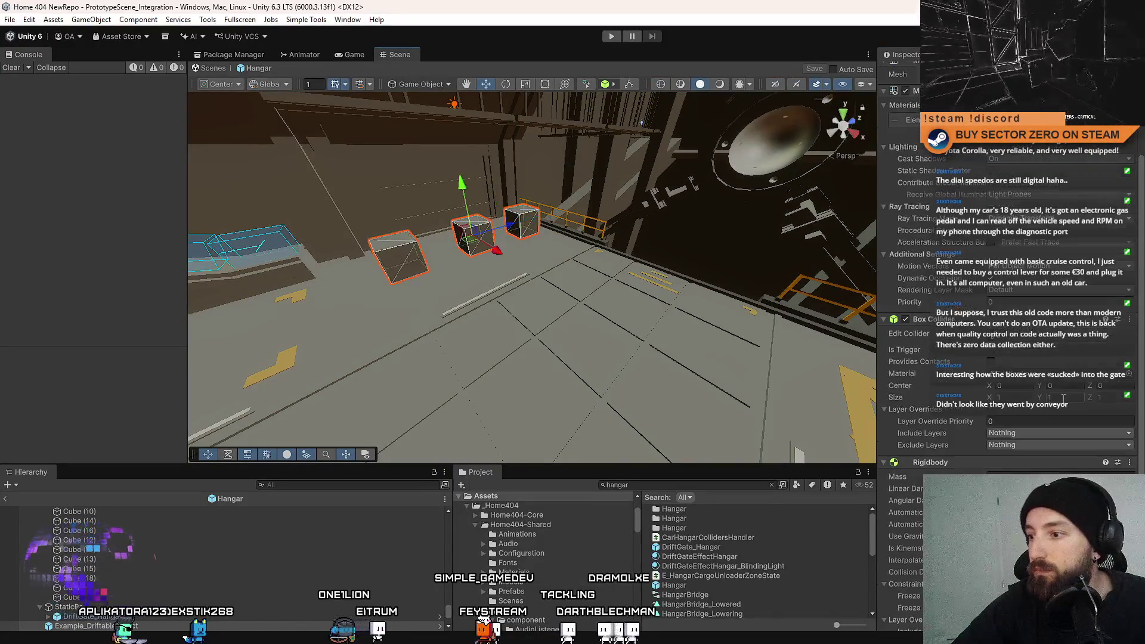
# Frame the cargo cubes and apply the cube's added component to the Example_DriftableObject prefab.
pyautogui.press('f')
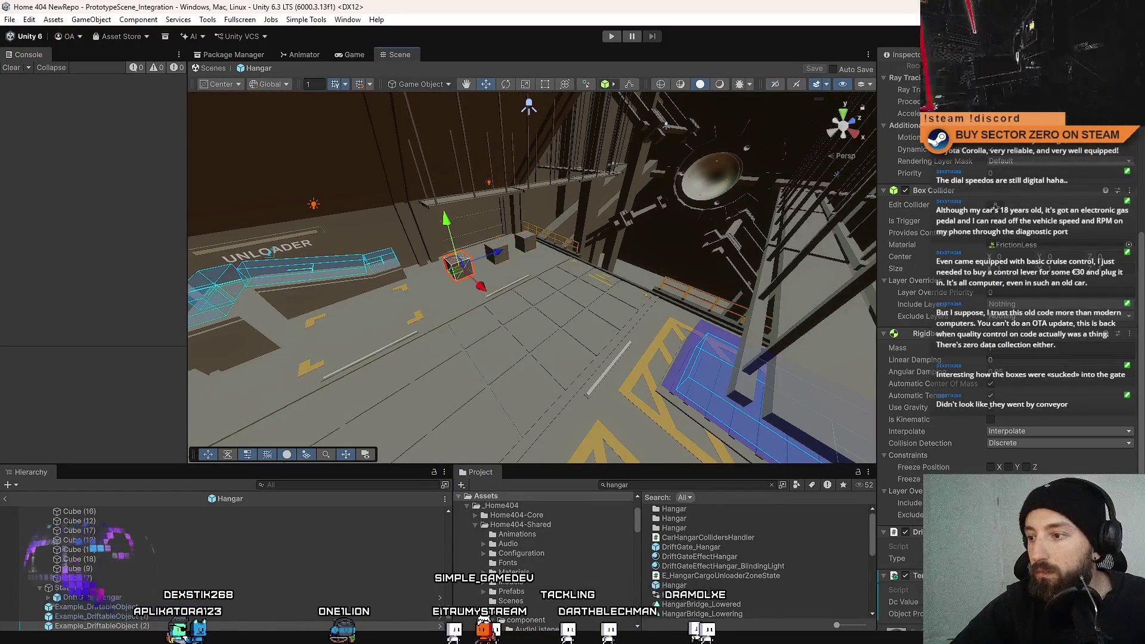
pyautogui.rightClick(952, 370)
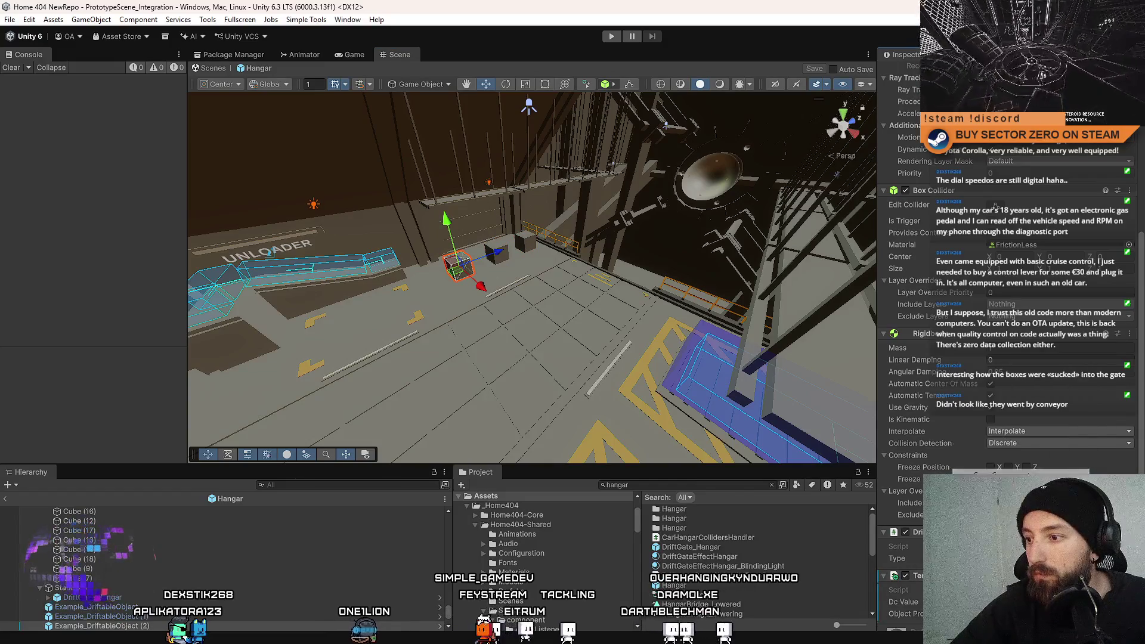
pyautogui.moveTo(1007, 388)
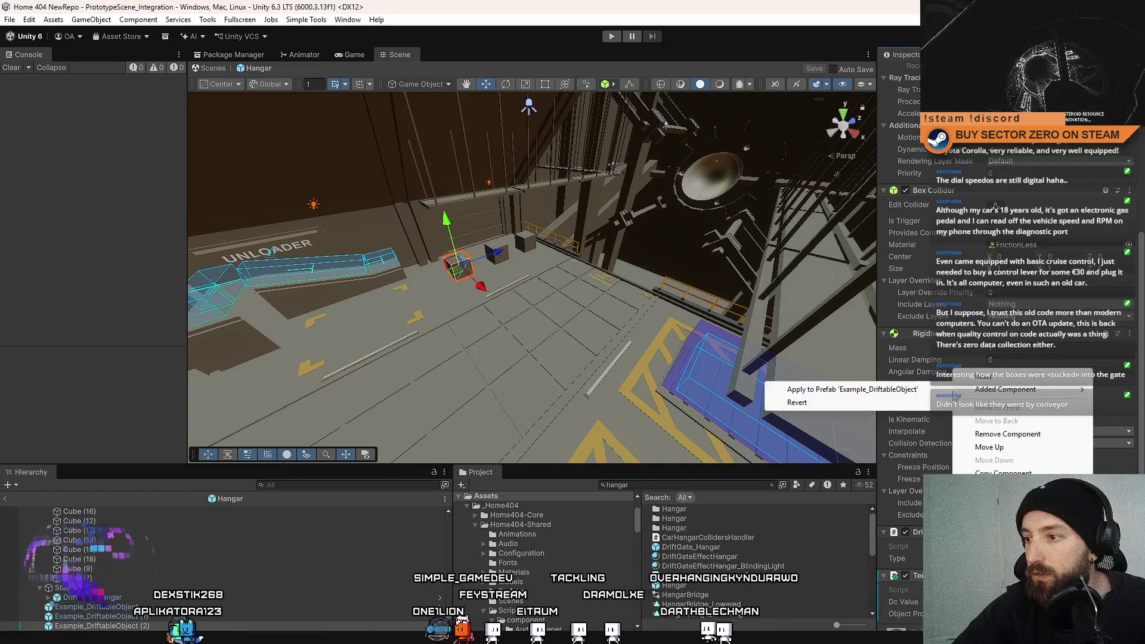
pyautogui.click(822, 387)
# Clear the project search, select a cargo cube, and start playtesting from the Game view.
pyautogui.scroll(3, 530, 278)
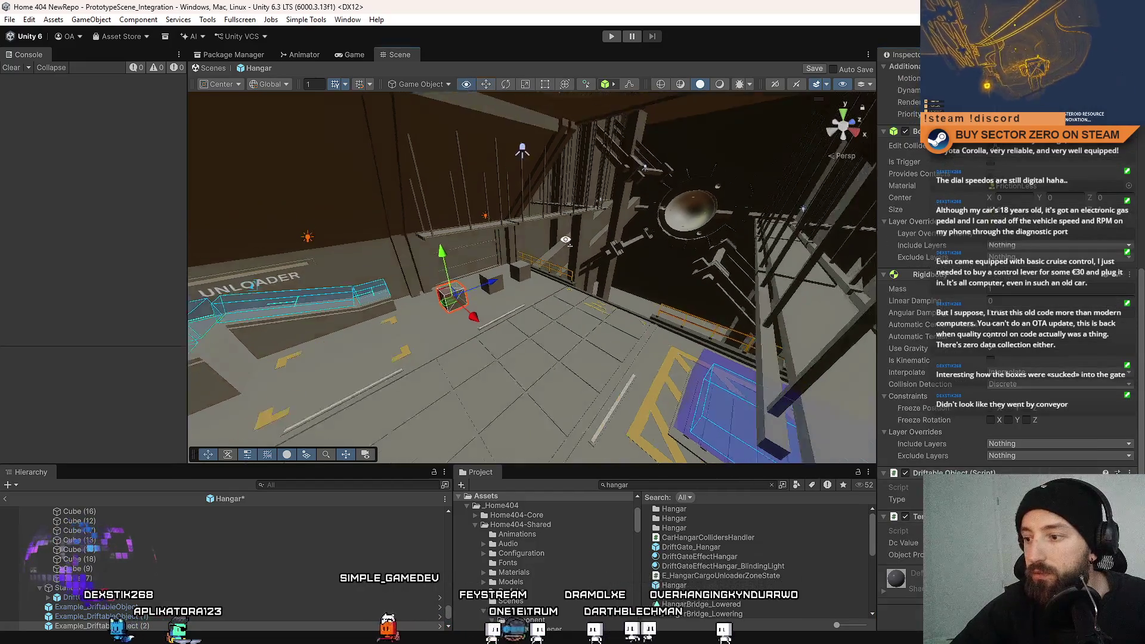
pyautogui.scroll(-2, 750, 564)
pyautogui.scroll(2, 750, 567)
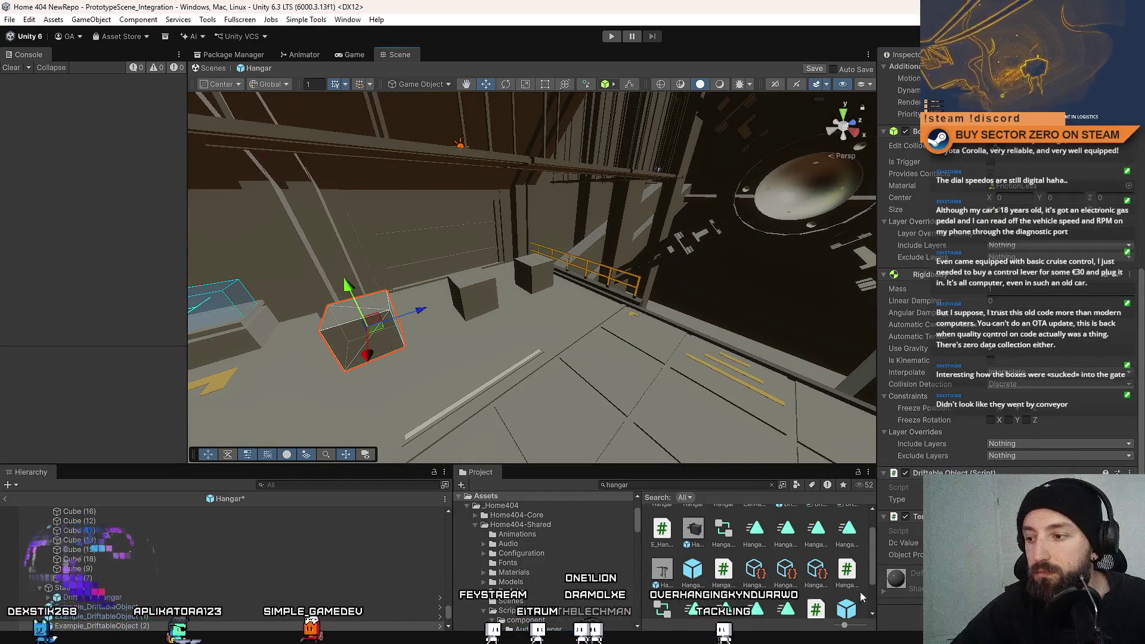
pyautogui.click(692, 485)
pyautogui.press('Escape')
pyautogui.click(296, 549)
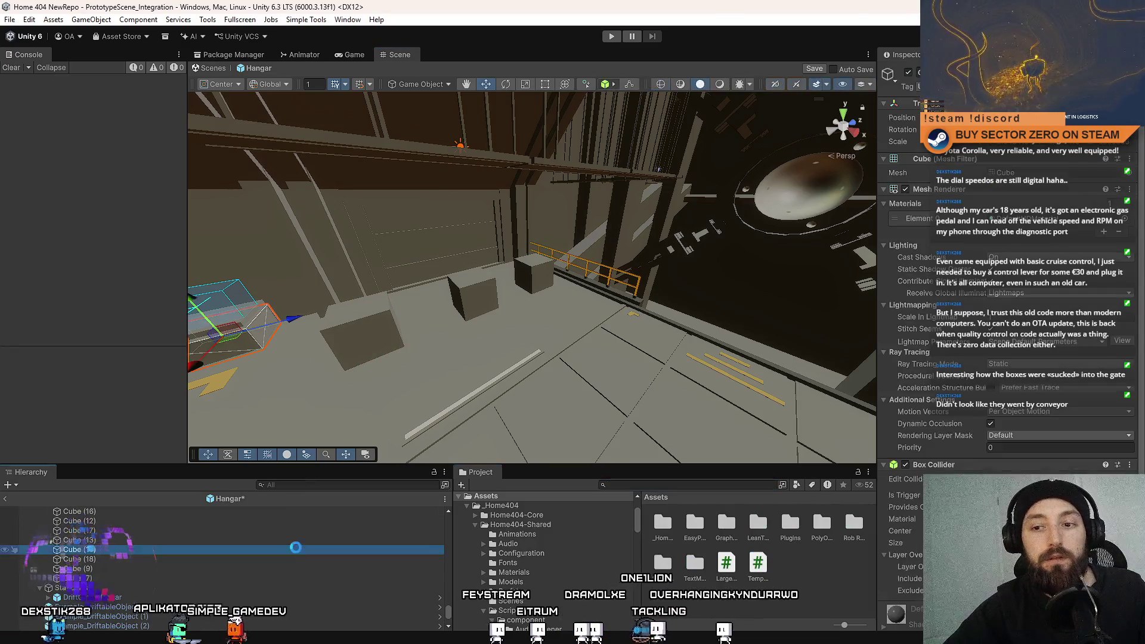
pyautogui.click(371, 54)
pyautogui.click(610, 37)
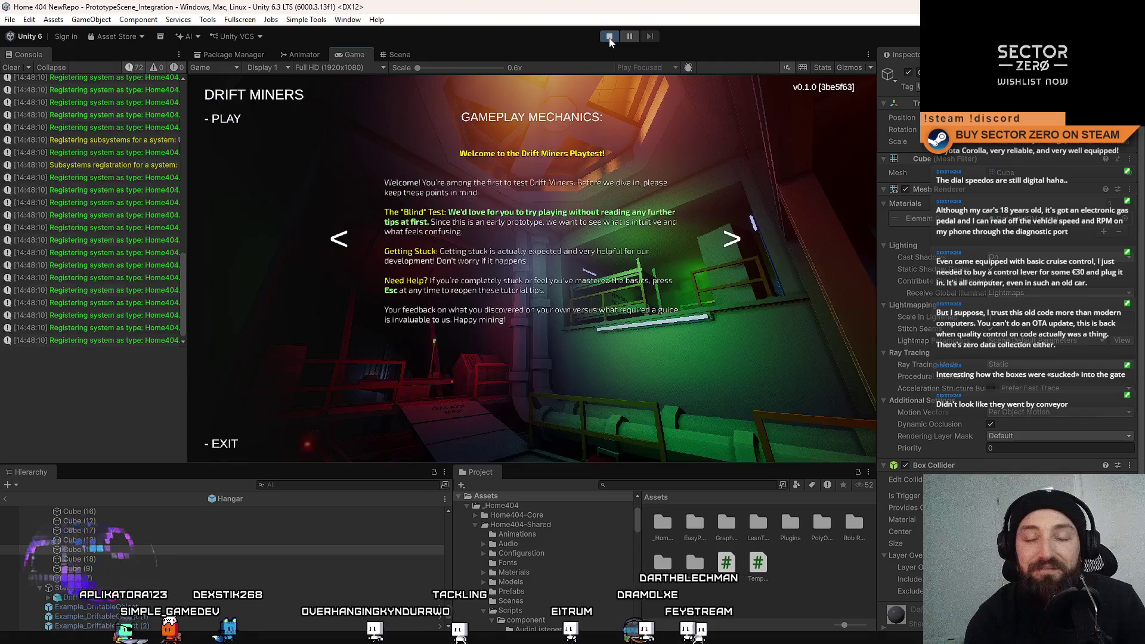
# Dismiss the tutorial, go fullscreen, and walk from the contract terminal through the orange room to the rover.
pyautogui.click(226, 118)
pyautogui.press('F10')
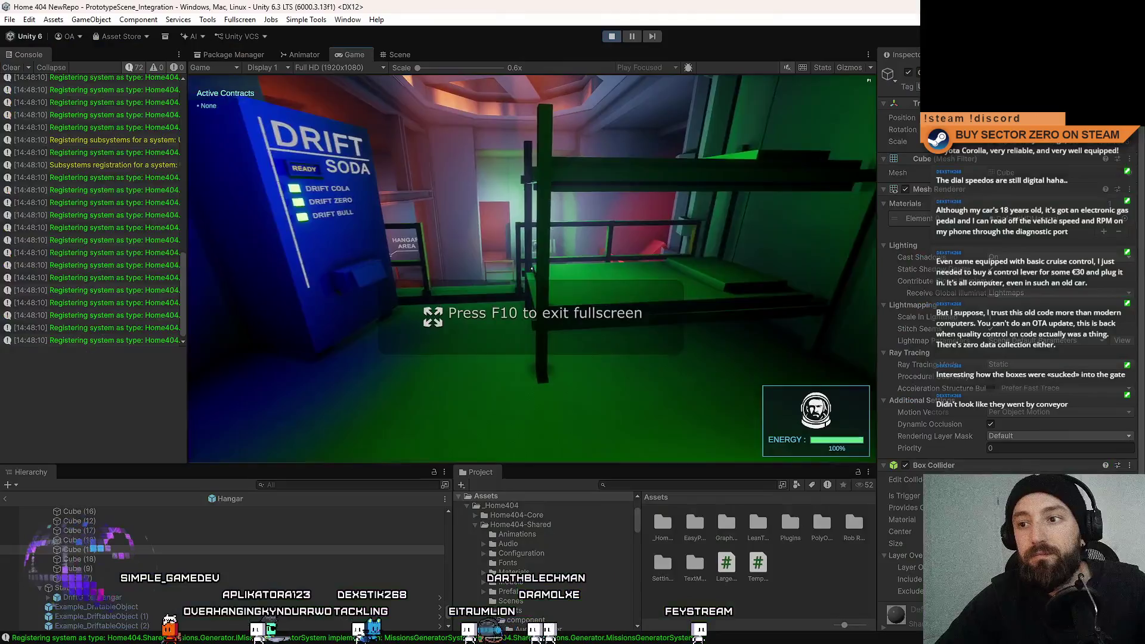
pyautogui.press('w')
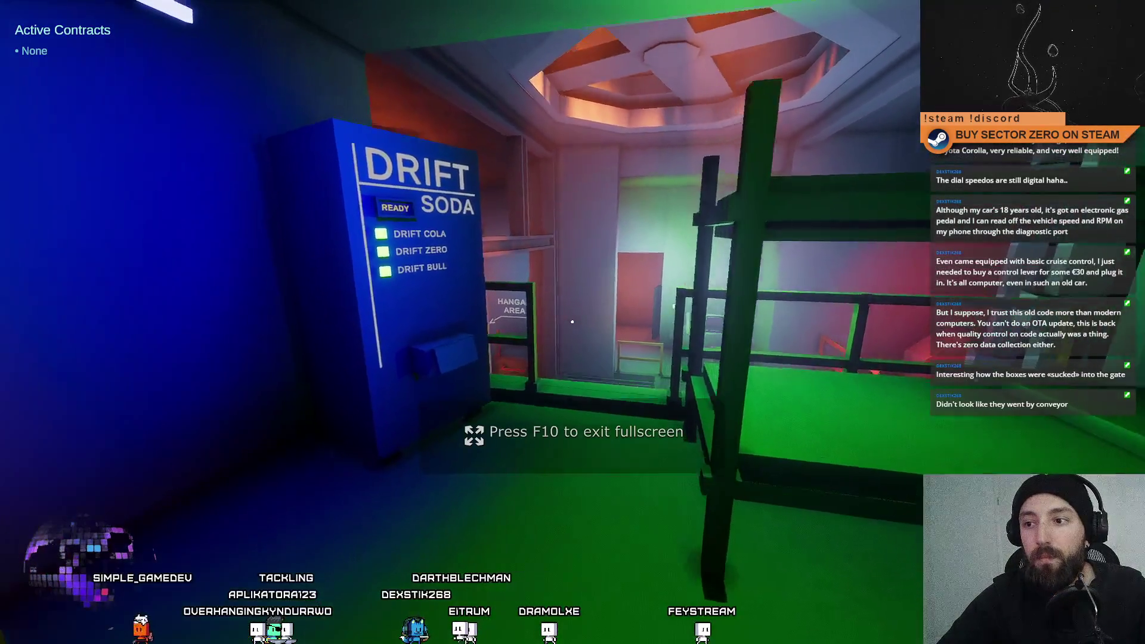
pyautogui.press('w')
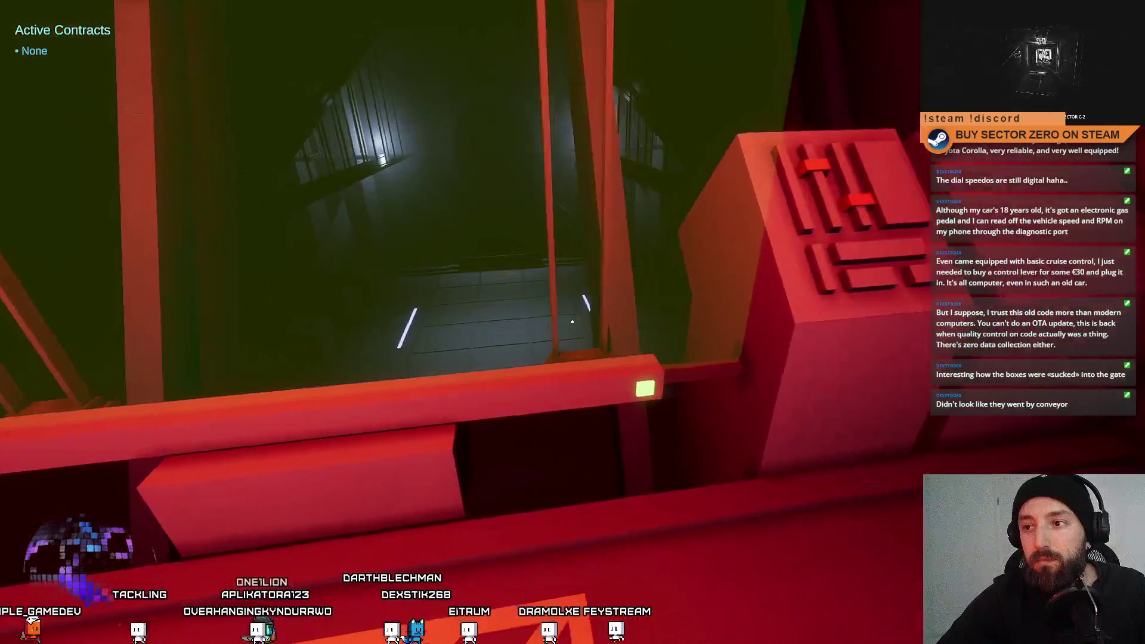
pyautogui.press('w')
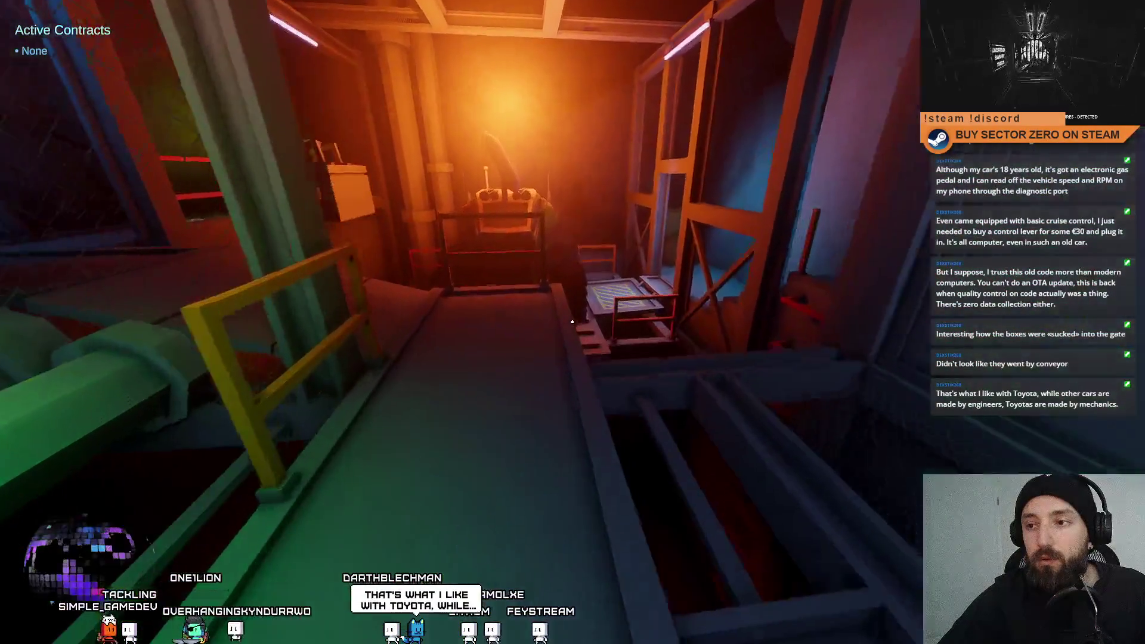
pyautogui.press('w')
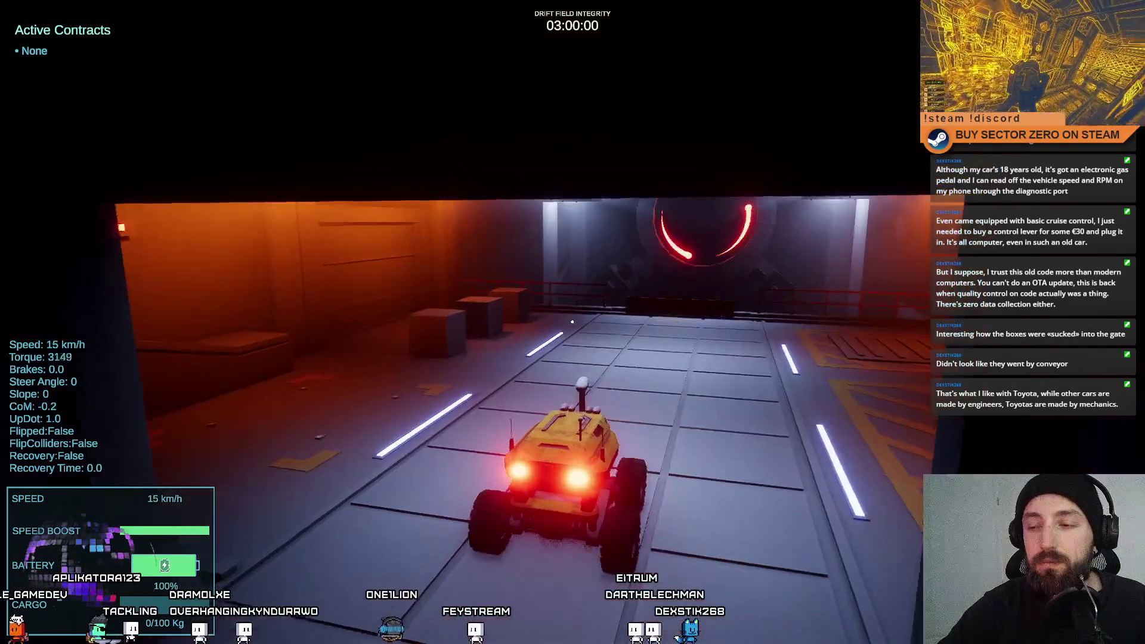
# Drive the rover around the hangar past the Drift Gate and Unloader toward the crates.
pyautogui.press('a')
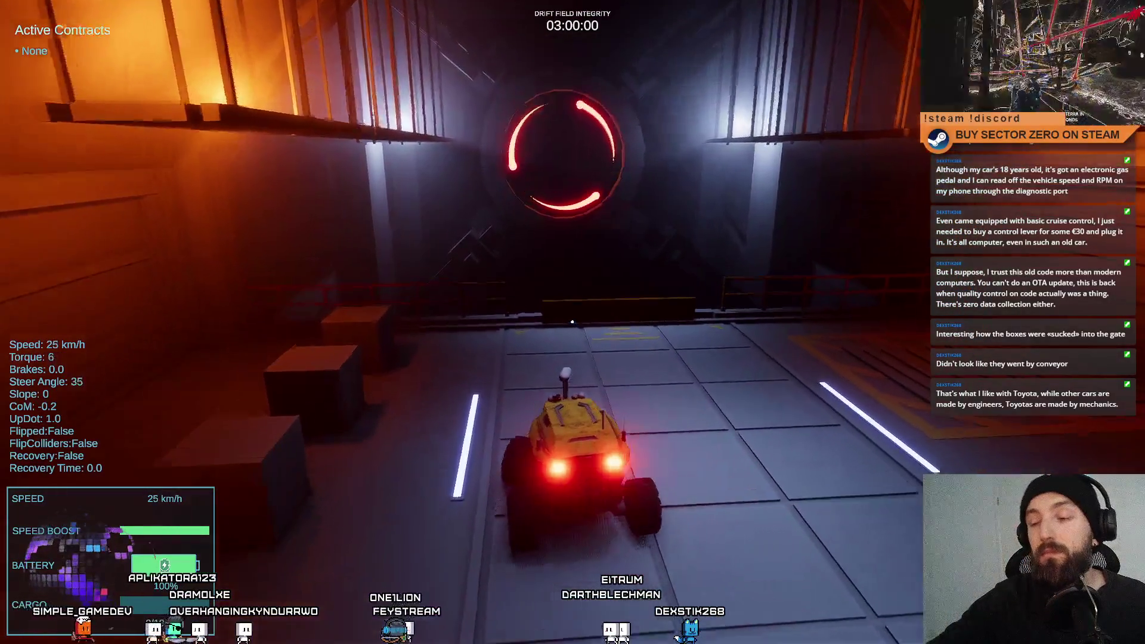
pyautogui.press('space')
pyautogui.press('a')
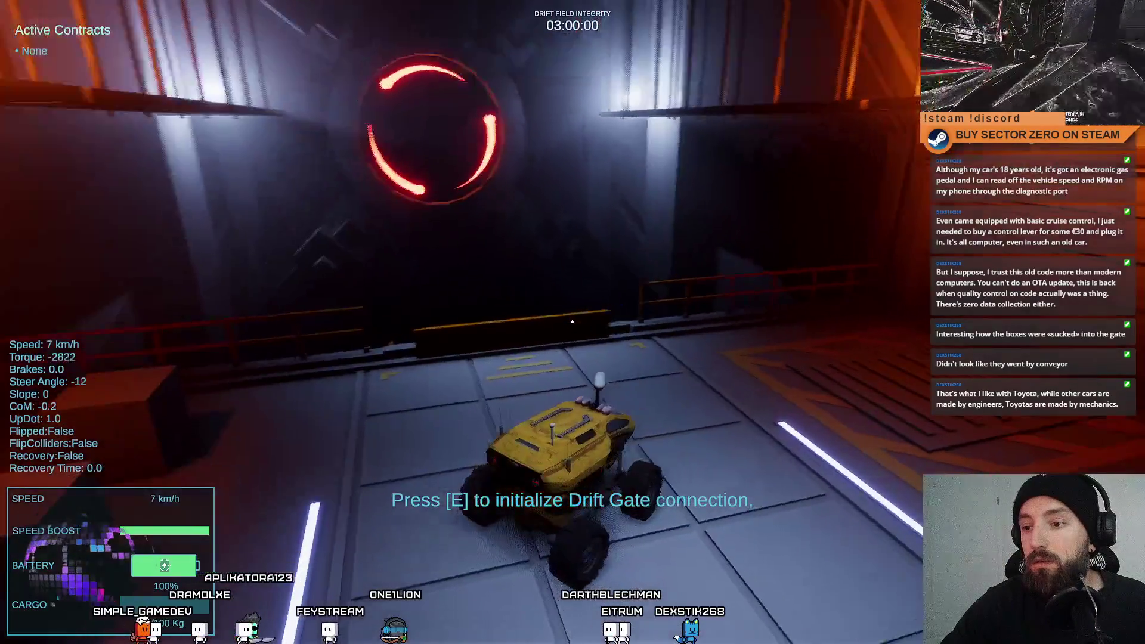
pyautogui.press('w')
pyautogui.press('d')
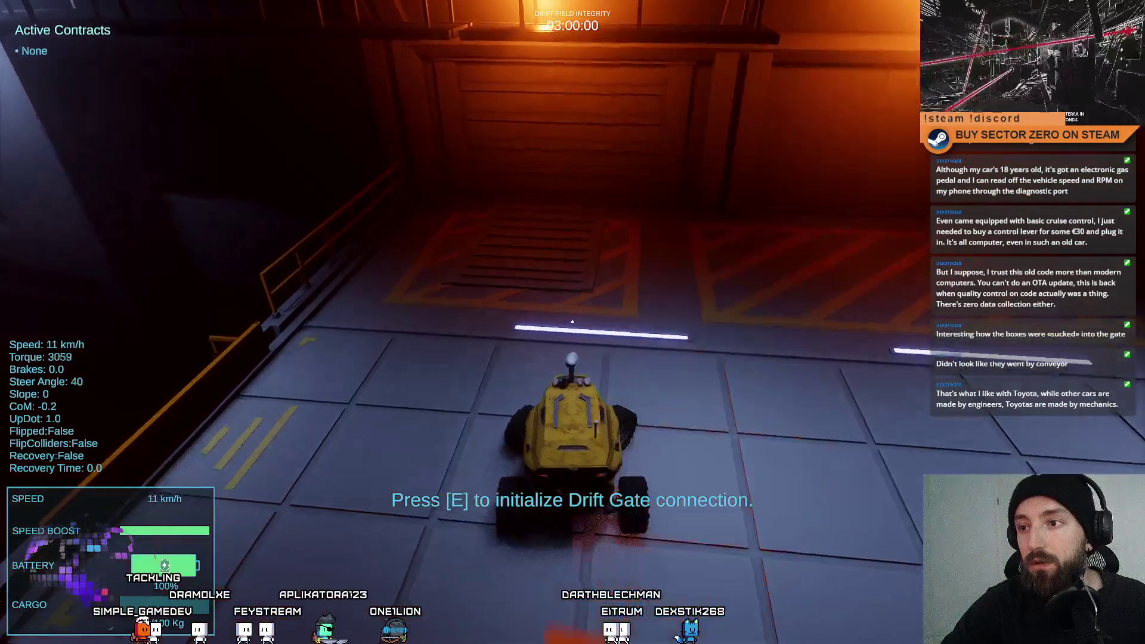
pyautogui.press('s')
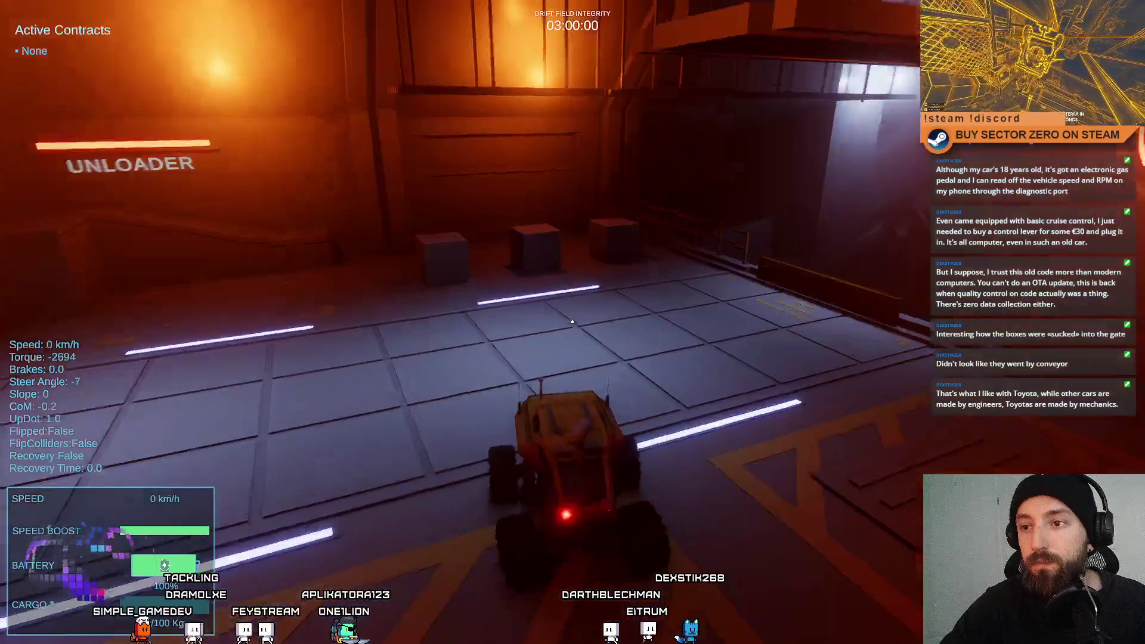
pyautogui.press('a')
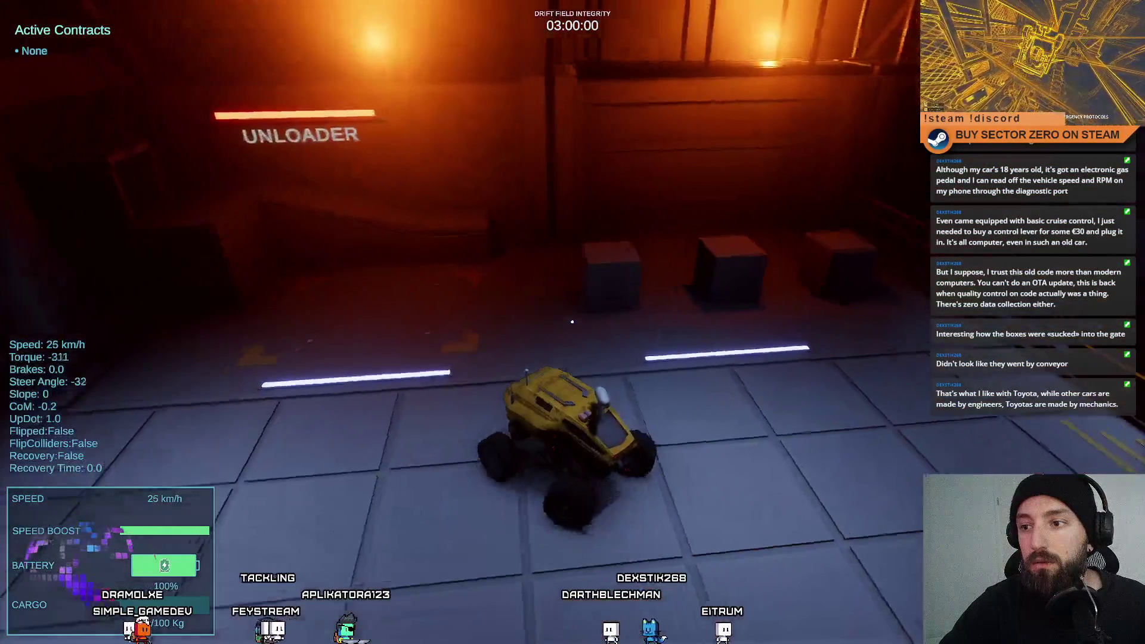
pyautogui.press('w')
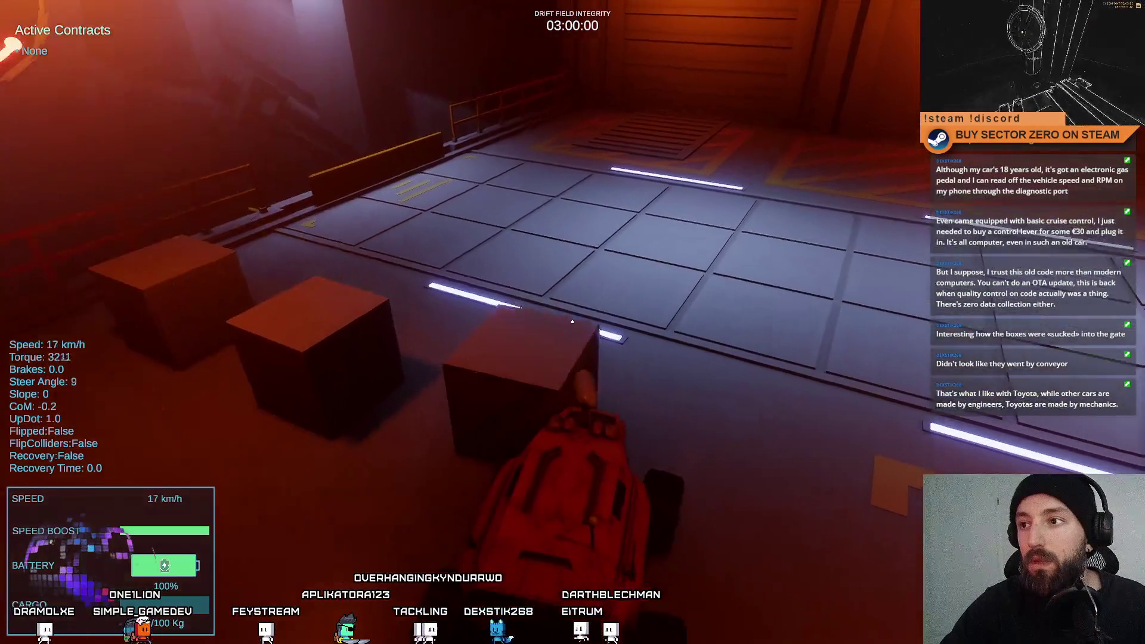
pyautogui.press('space')
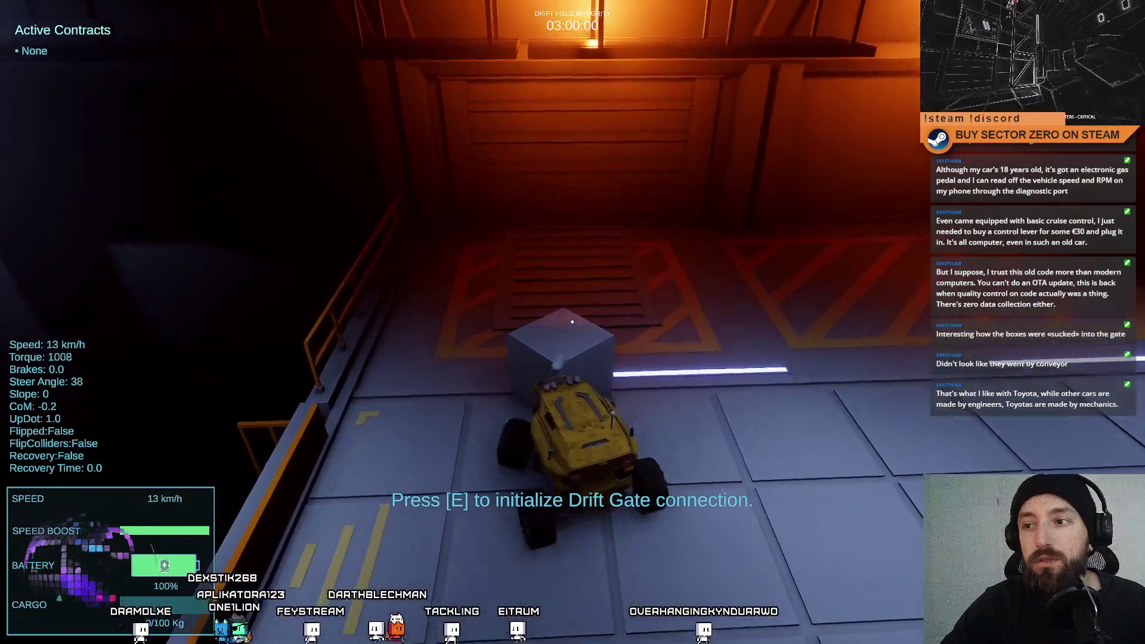
# Line the rover up behind a cargo crate and push it onto the Drift Gate pad.
pyautogui.press('w')
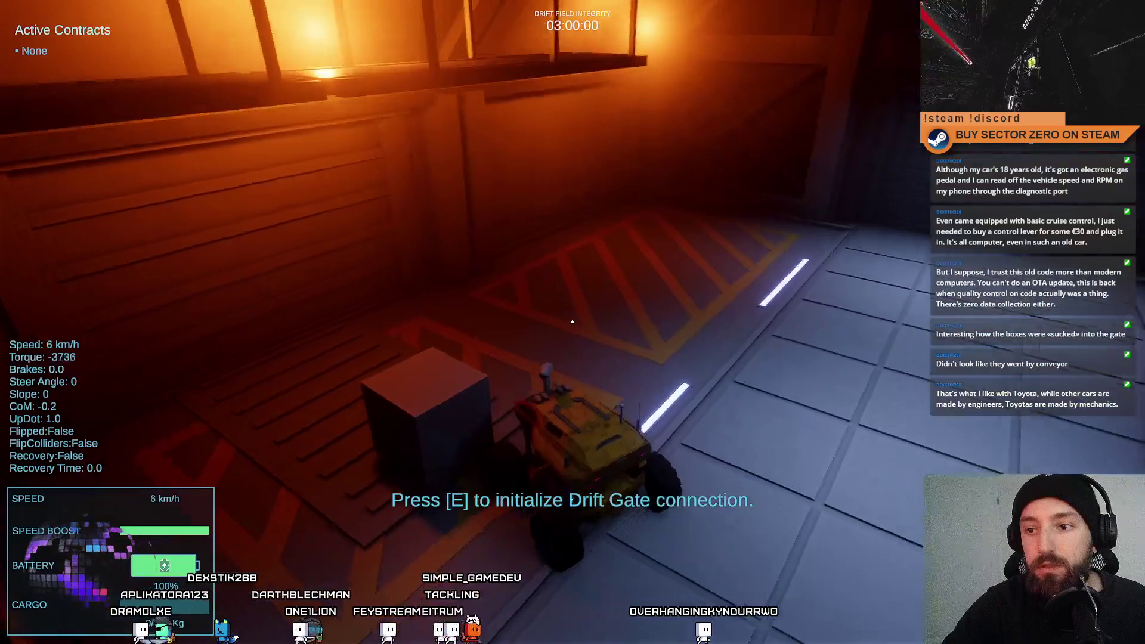
pyautogui.press('space')
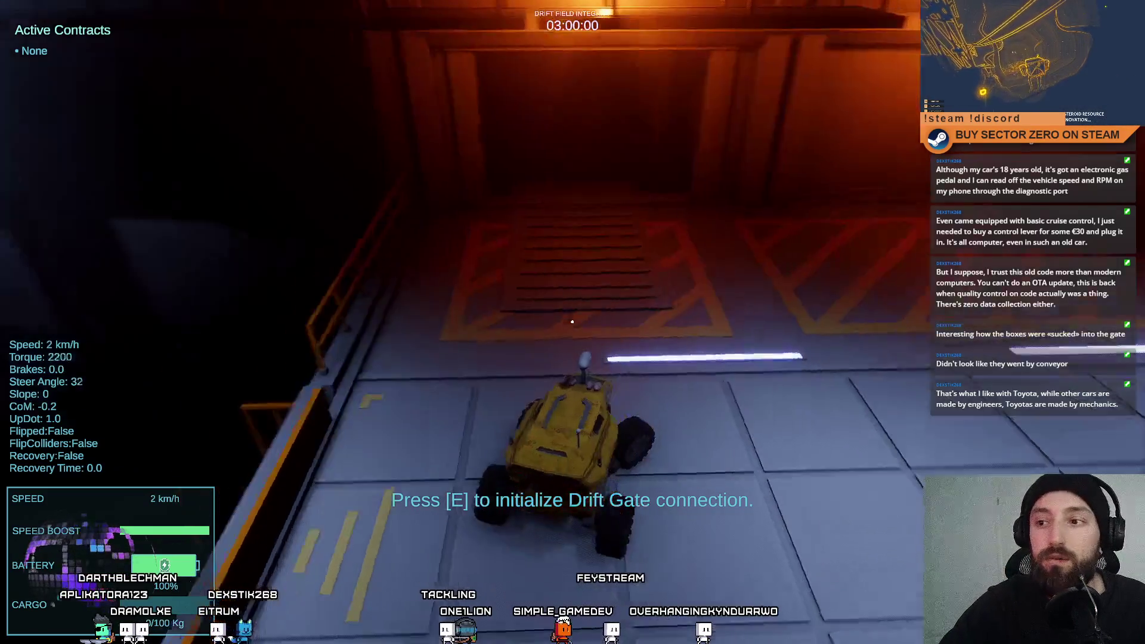
pyautogui.press('w')
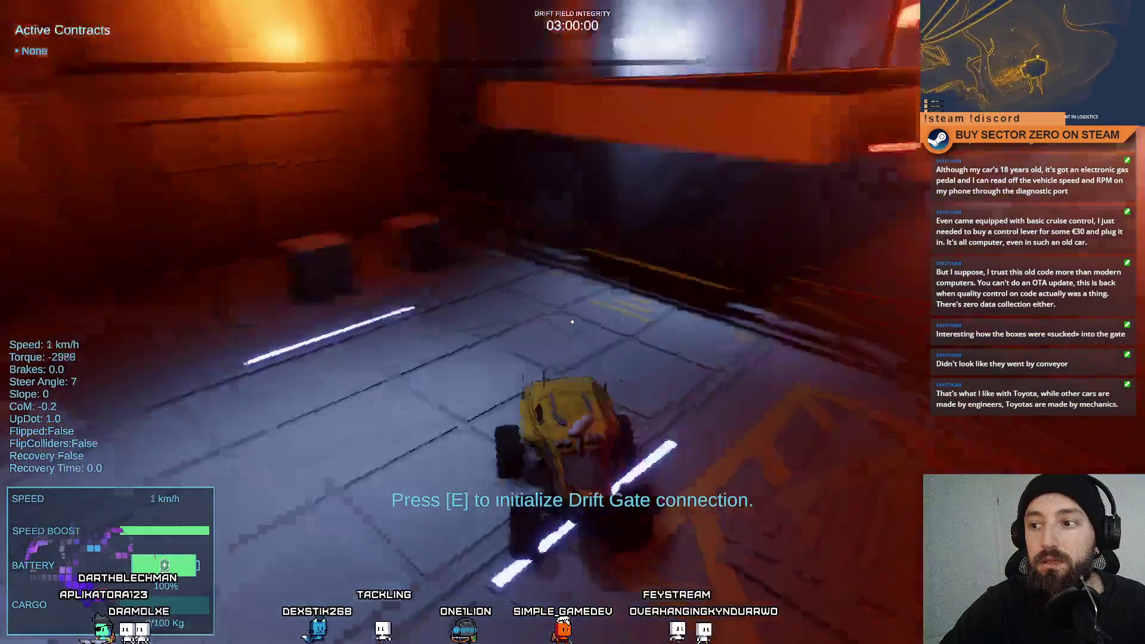
pyautogui.press('a')
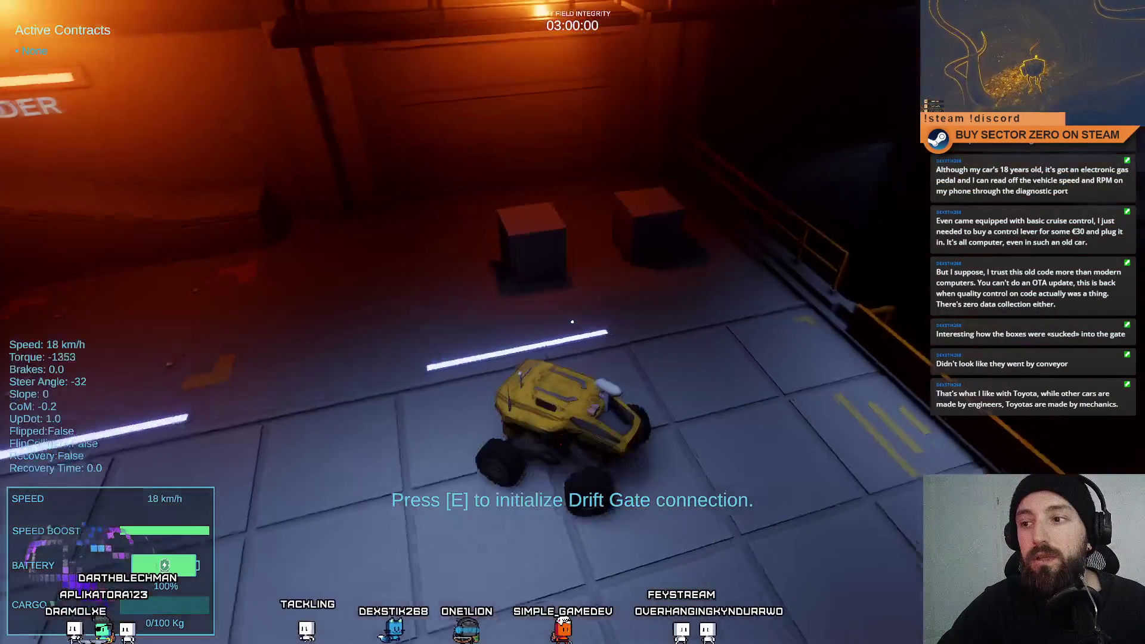
pyautogui.press('w')
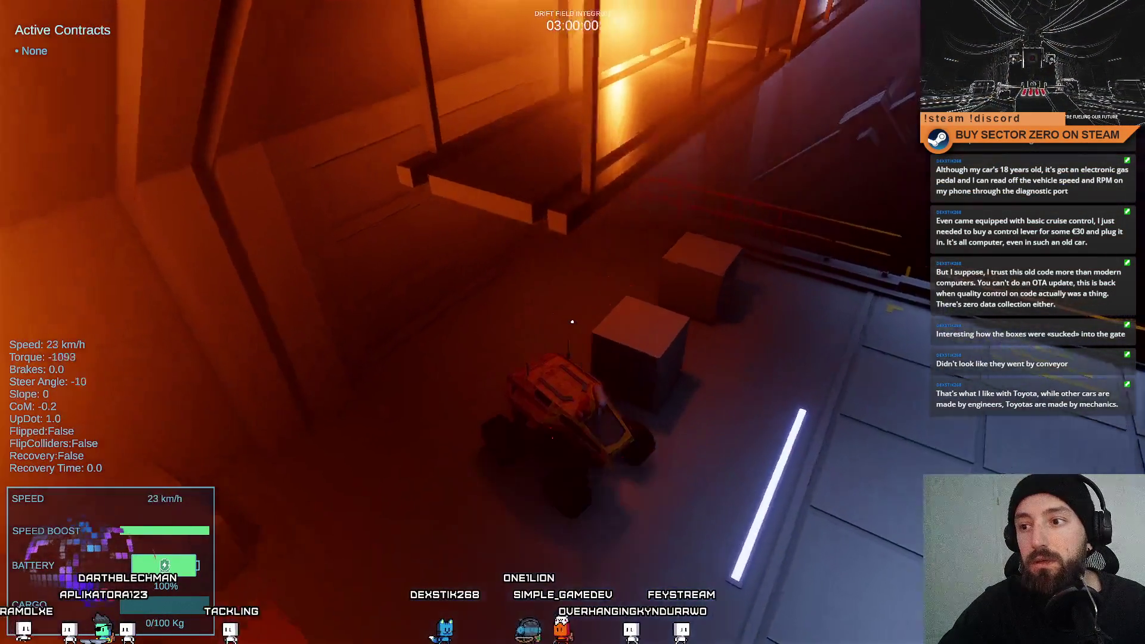
pyautogui.press('s')
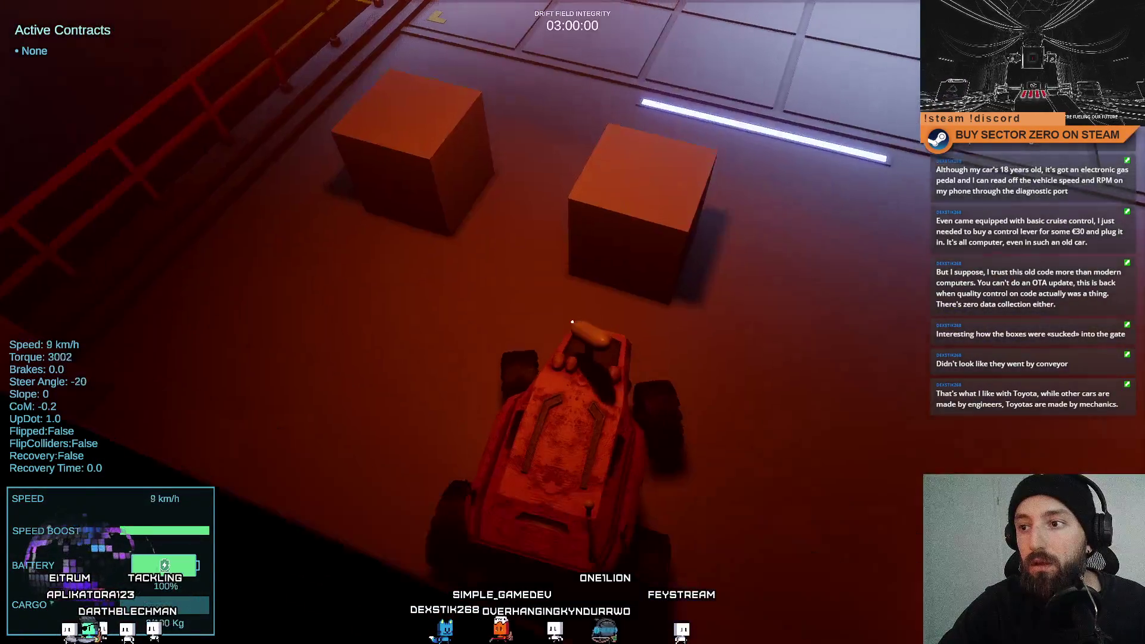
pyautogui.press('w')
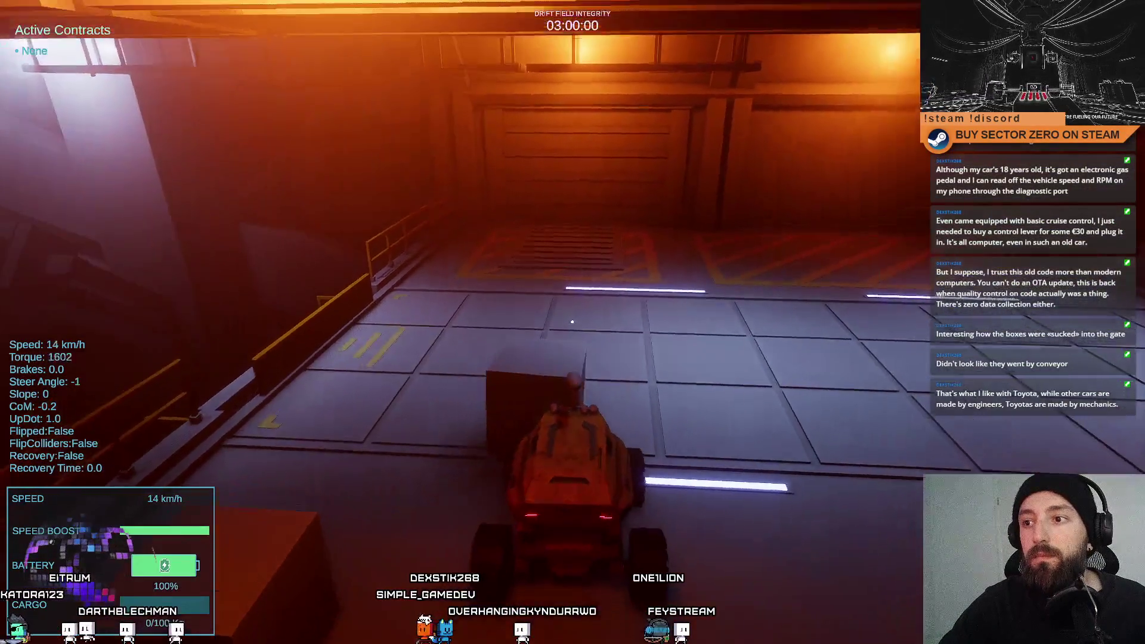
pyautogui.press('s')
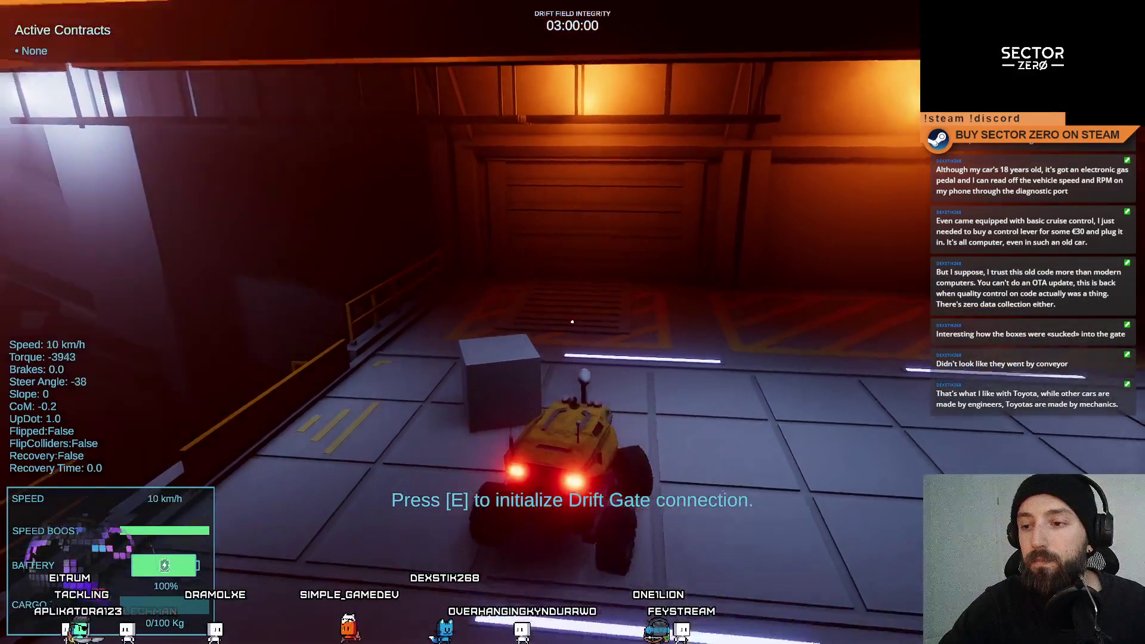
pyautogui.press('w')
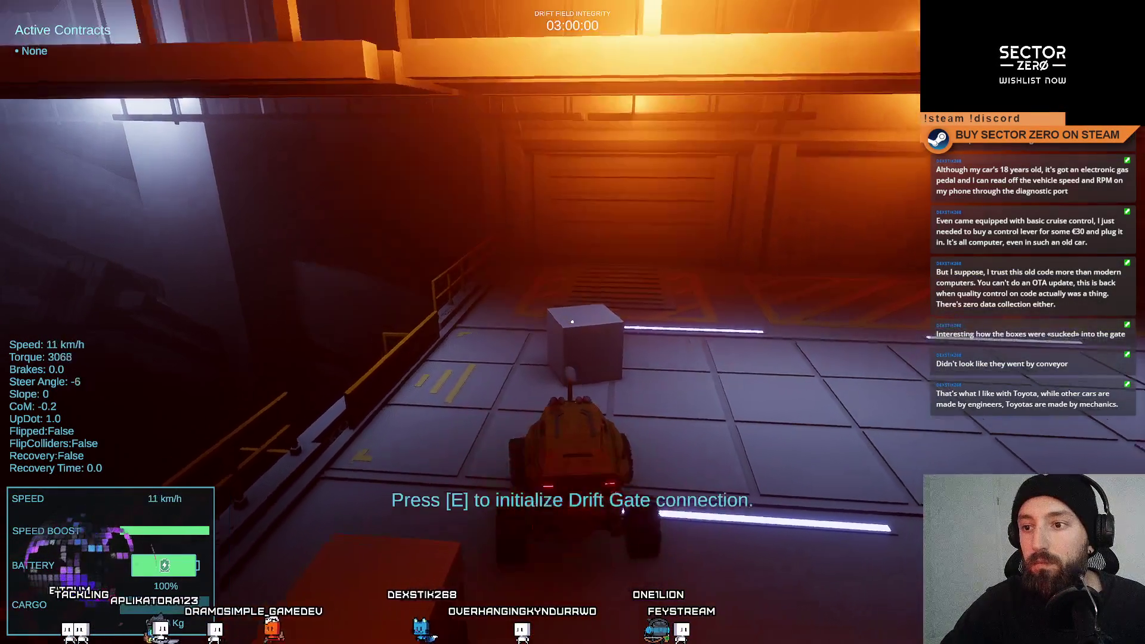
pyautogui.press('w')
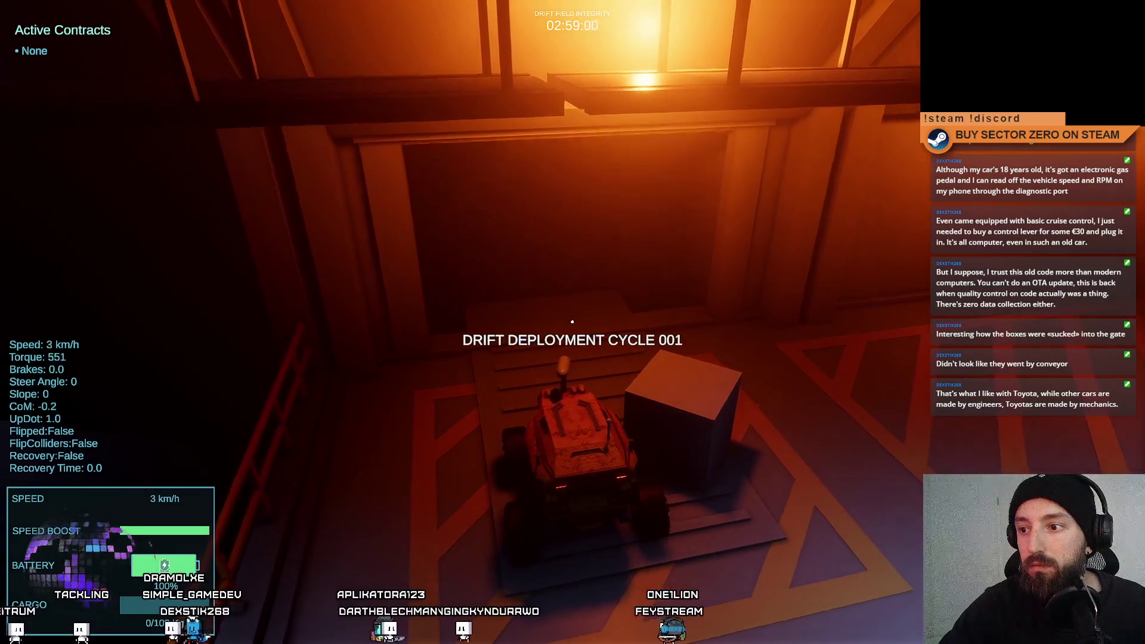
# Hold the rover on the gate pad for Drift Deployment Cycle 001, drive off, then stop the playtest.
pyautogui.press('w')
pyautogui.press('s')
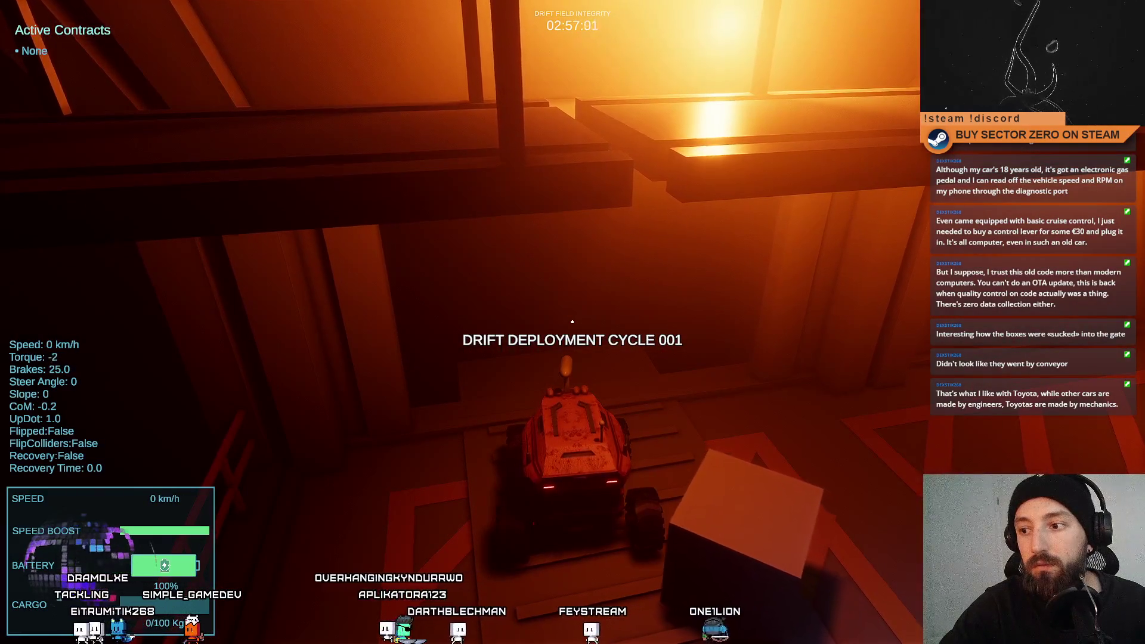
pyautogui.press('w')
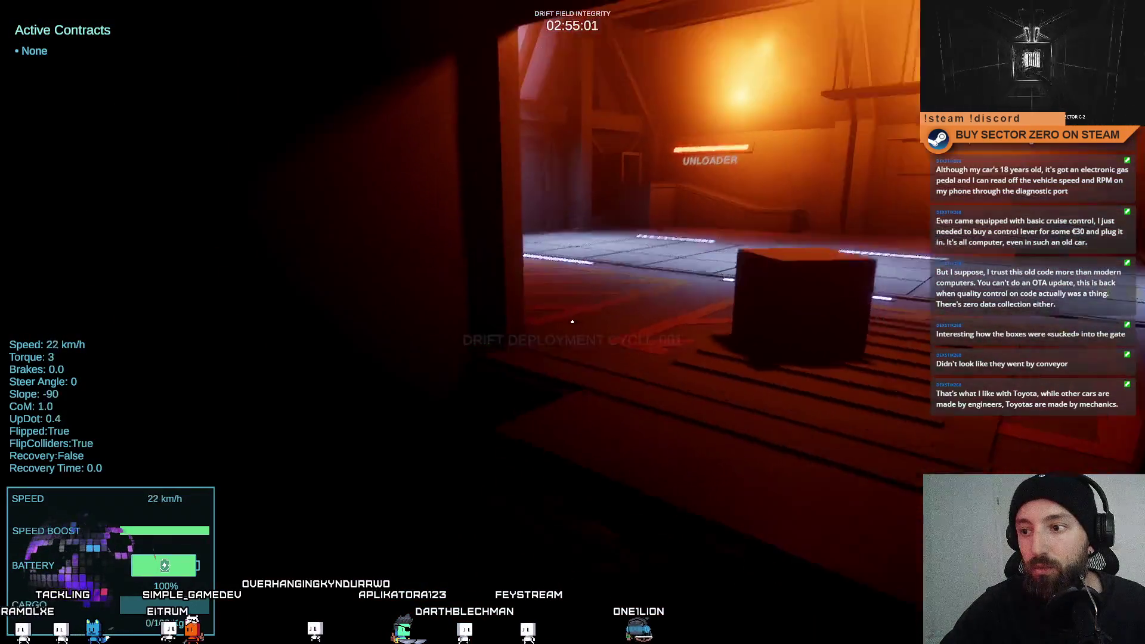
pyautogui.press('s')
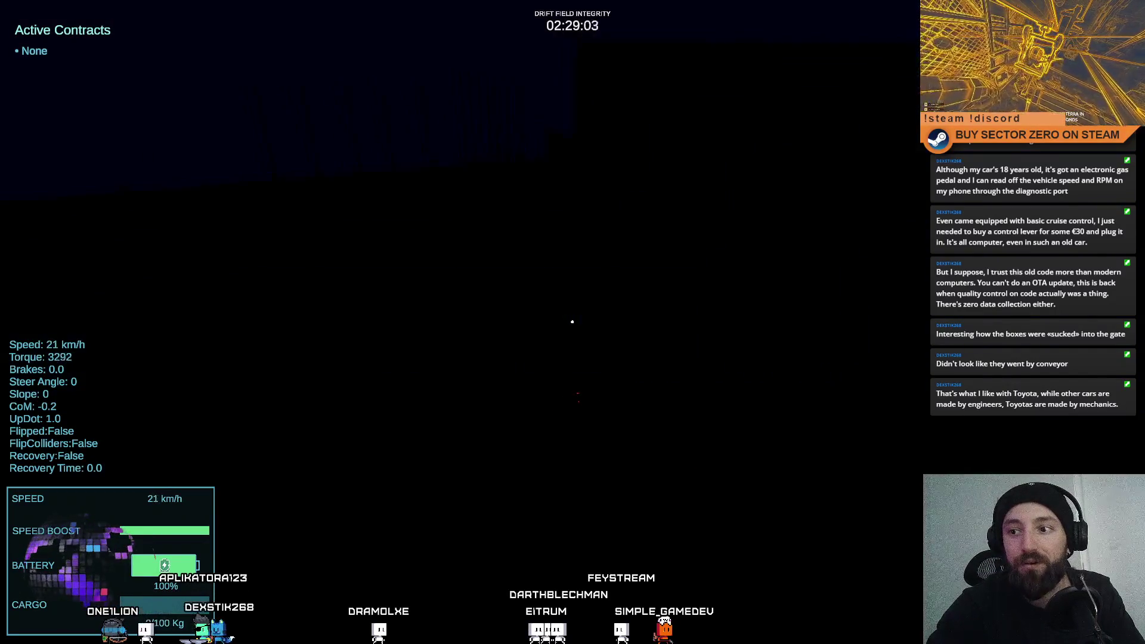
pyautogui.press('Escape')
pyautogui.click(611, 37)
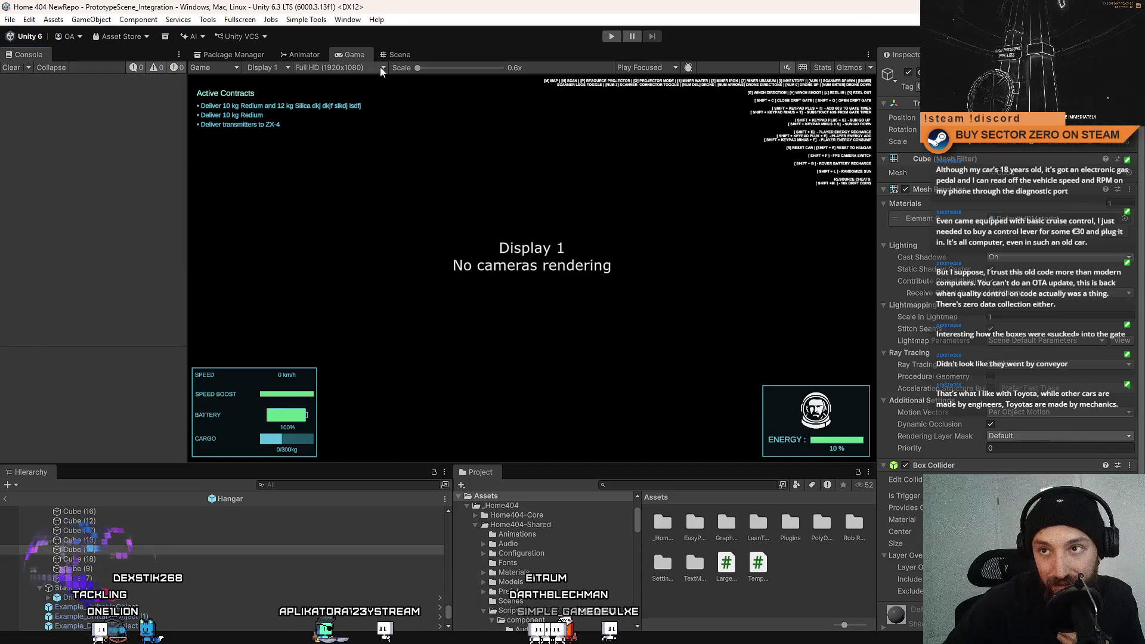
# Return to the Hangar Scene view and fly in close over the unloader conveyor and cargo drop zone.
pyautogui.click(400, 55)
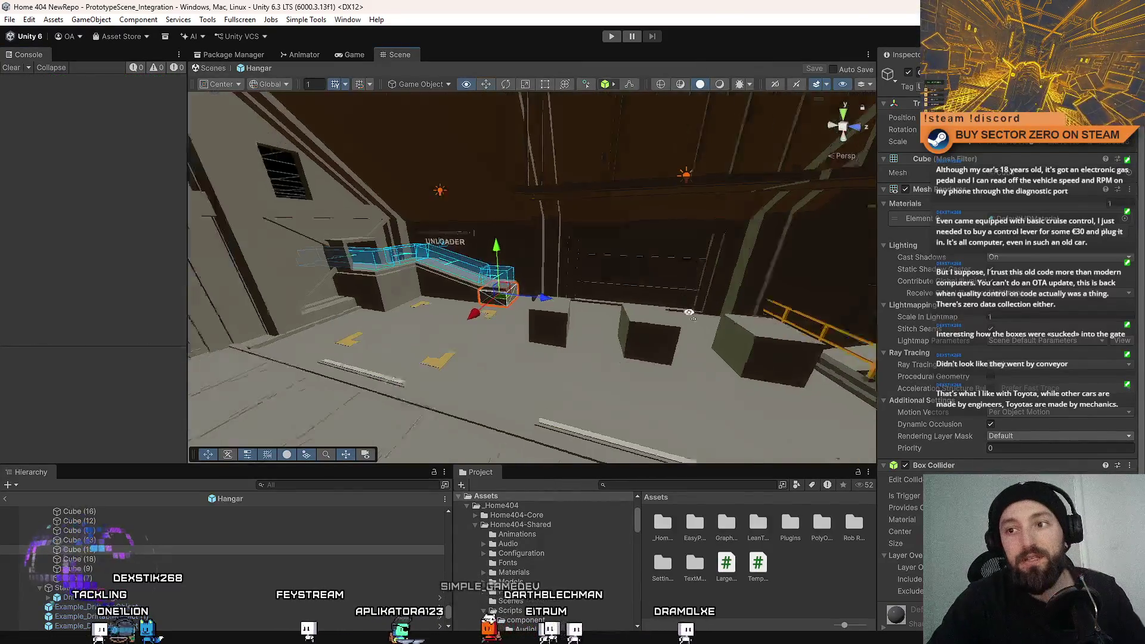
pyautogui.moveTo(602, 289)
pyautogui.mouseDown()
pyautogui.moveTo(595, 252)
pyautogui.moveTo(345, 332)
pyautogui.moveTo(299, 317)
pyautogui.moveTo(544, 248)
pyautogui.moveTo(524, 202)
pyautogui.moveTo(595, 271)
pyautogui.moveTo(418, 297)
pyautogui.moveTo(299, 340)
pyautogui.moveTo(383, 345)
pyautogui.moveTo(441, 332)
pyautogui.moveTo(327, 309)
pyautogui.moveTo(312, 273)
pyautogui.moveTo(179, 256)
pyautogui.moveTo(335, 313)
pyautogui.moveTo(304, 271)
pyautogui.moveTo(563, 284)
pyautogui.moveTo(505, 291)
pyautogui.mouseUp()
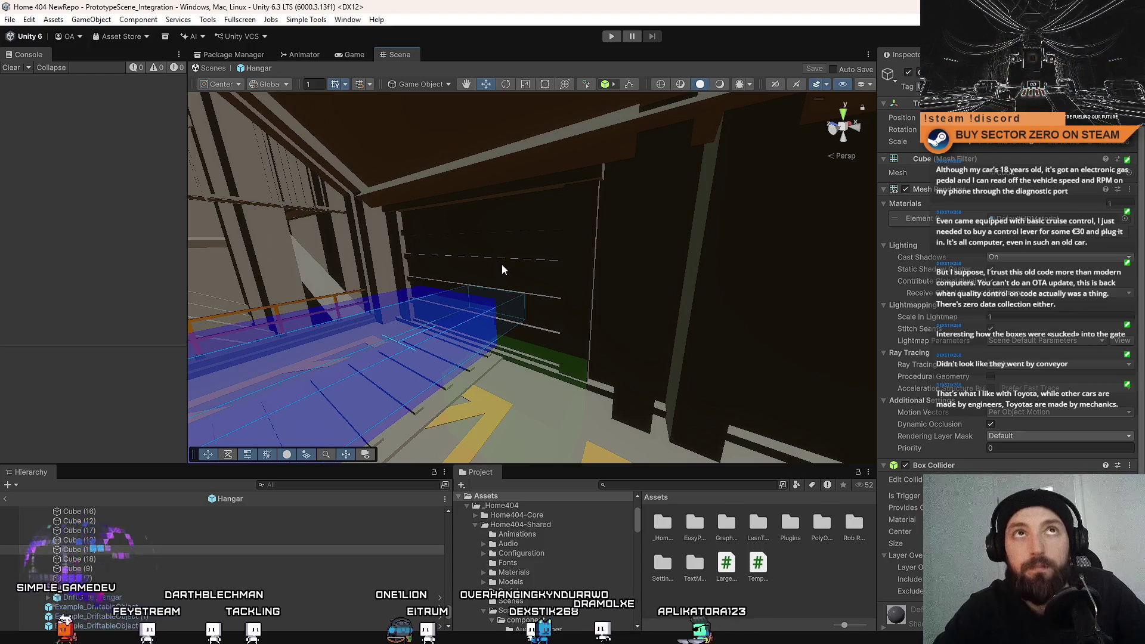
pyautogui.moveTo(512, 262)
pyautogui.mouseDown()
pyautogui.moveTo(491, 256)
pyautogui.moveTo(329, 295)
pyautogui.moveTo(531, 324)
pyautogui.moveTo(471, 250)
pyautogui.moveTo(479, 238)
pyautogui.moveTo(463, 402)
pyautogui.moveTo(463, 273)
pyautogui.moveTo(278, 368)
pyautogui.moveTo(424, 421)
pyautogui.moveTo(552, 284)
pyautogui.moveTo(614, 277)
pyautogui.moveTo(575, 261)
pyautogui.mouseUp()
pyautogui.moveTo(500, 250); pyautogui.dragTo(370, 314)
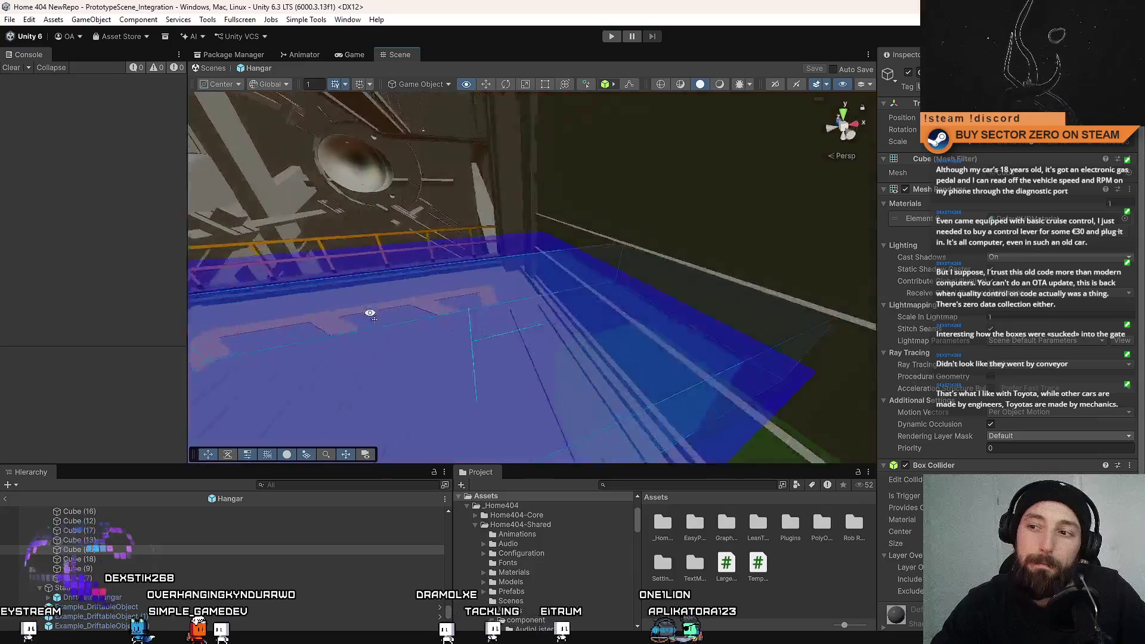